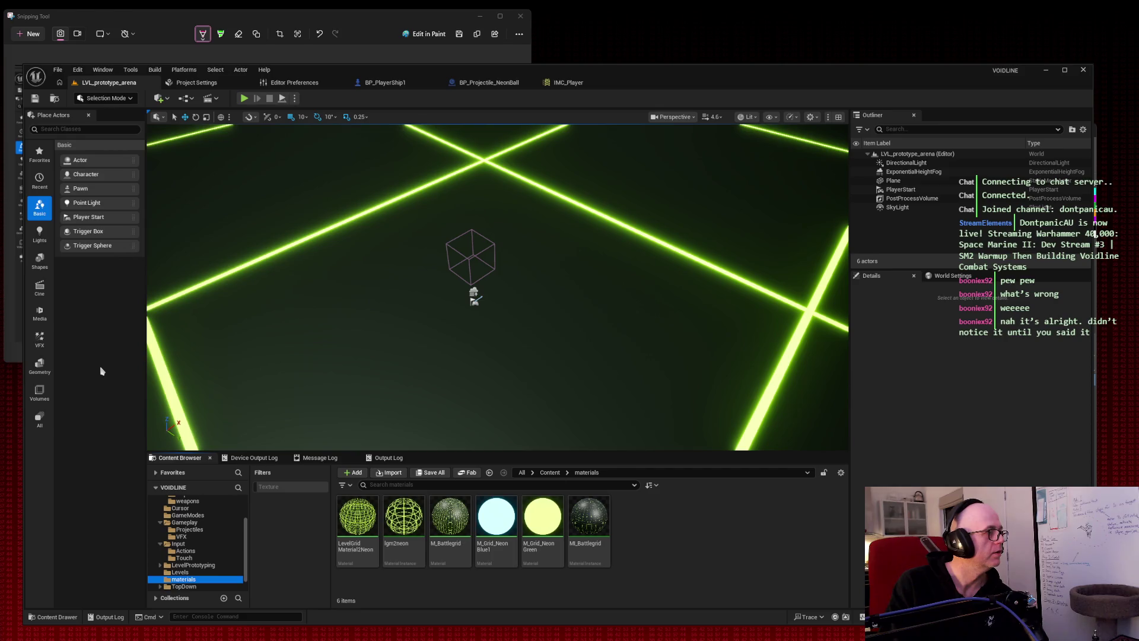
Open and dismiss the Content Browser's new-asset menu, then cancel a screen capture.
right_click(641, 537)
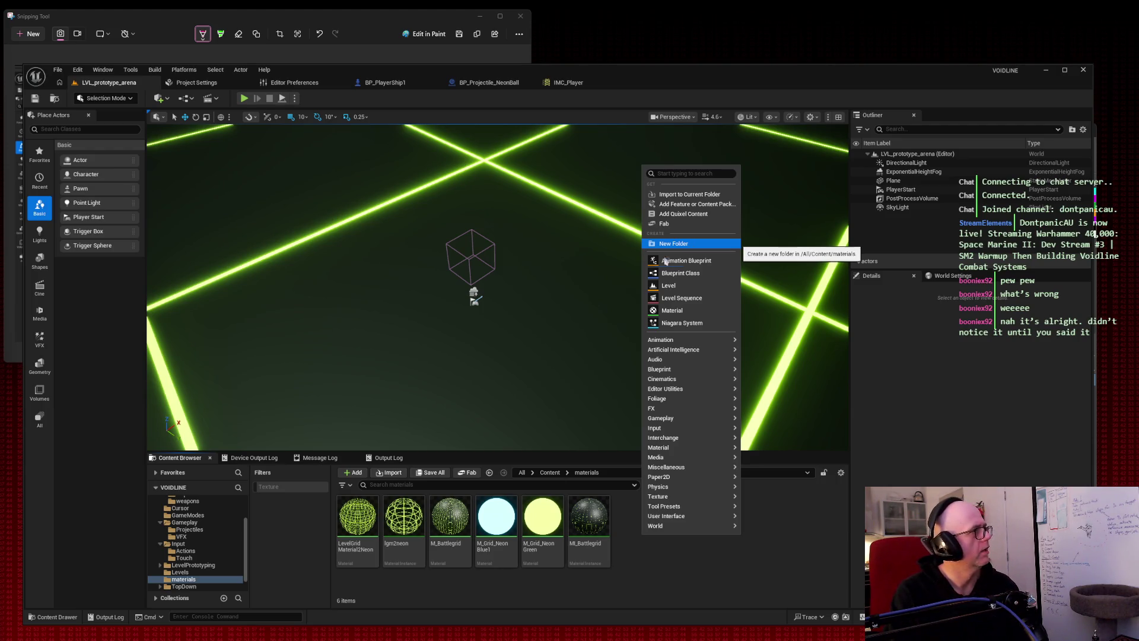
key("Escape")
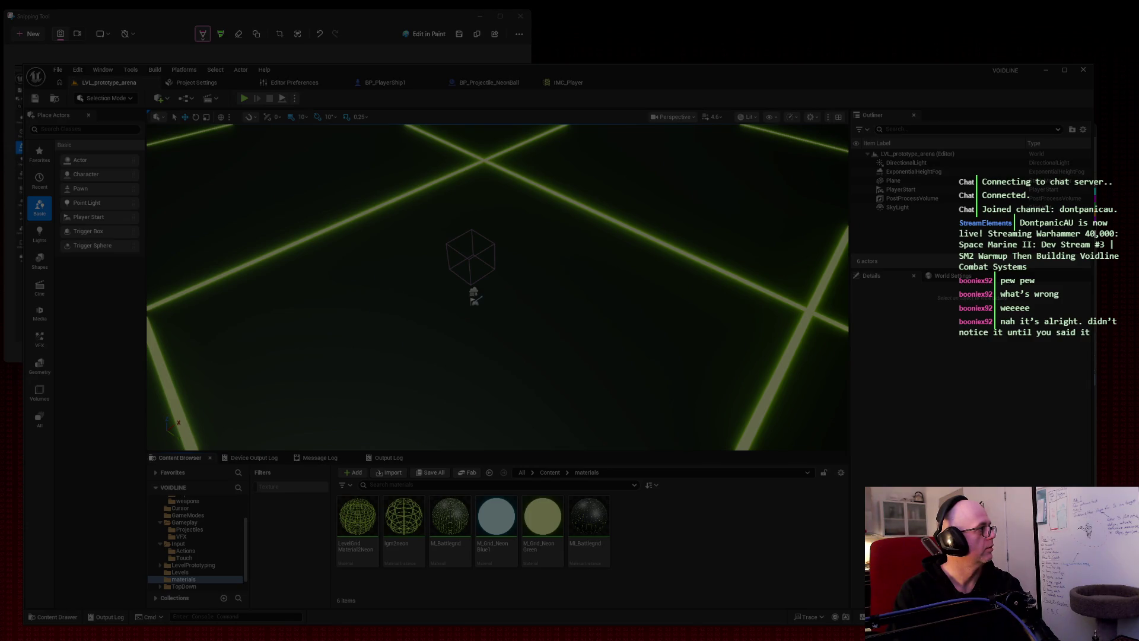
key("Escape")
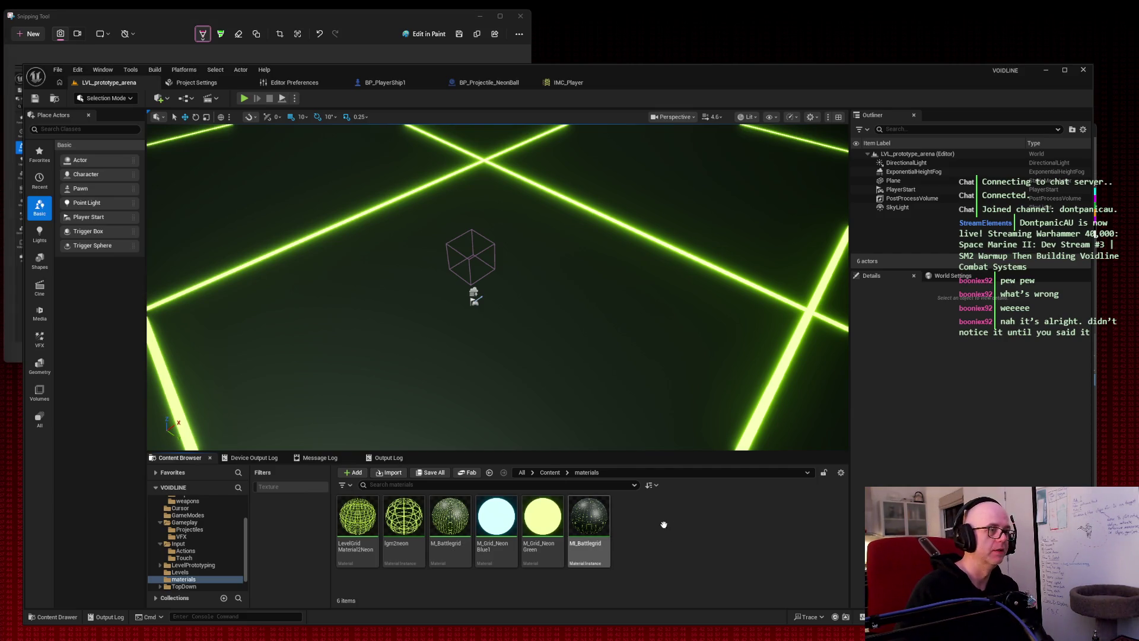
Create an Actor Blueprint named BP_AimReticle in the materials folder and open it.
right_click(665, 528)
left_click(725, 266)
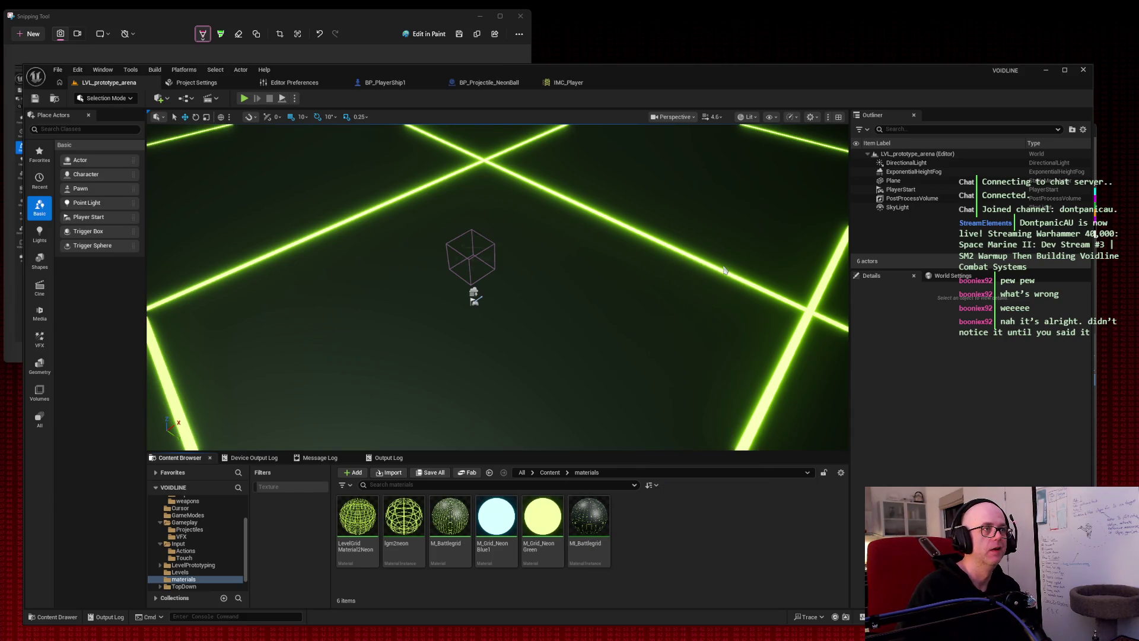
left_click(487, 267)
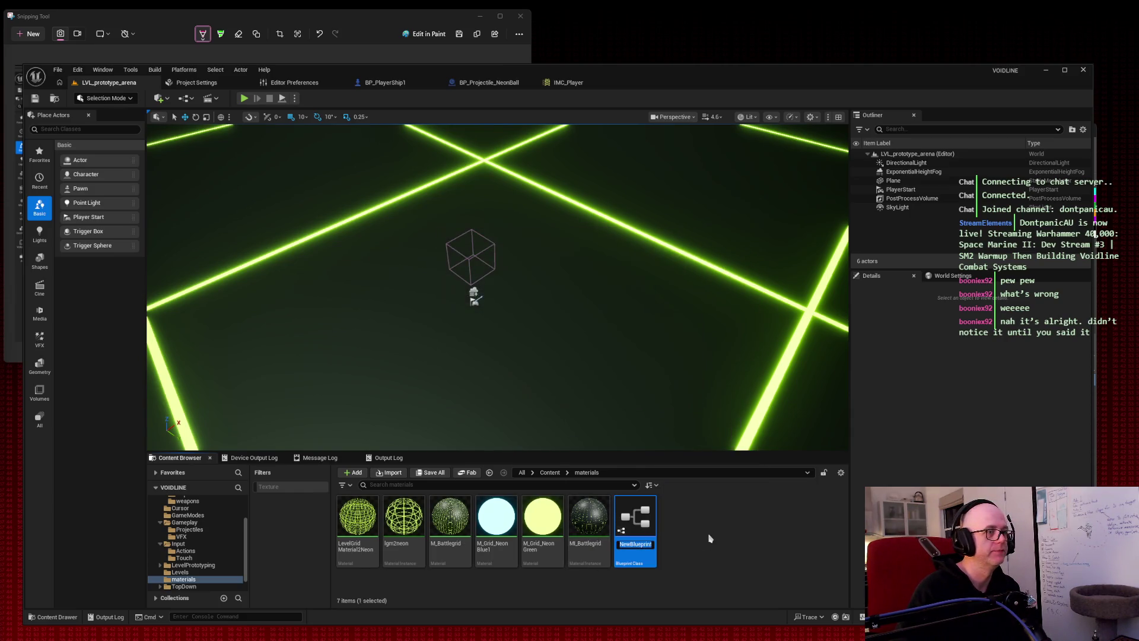
type("BP_AimRe")
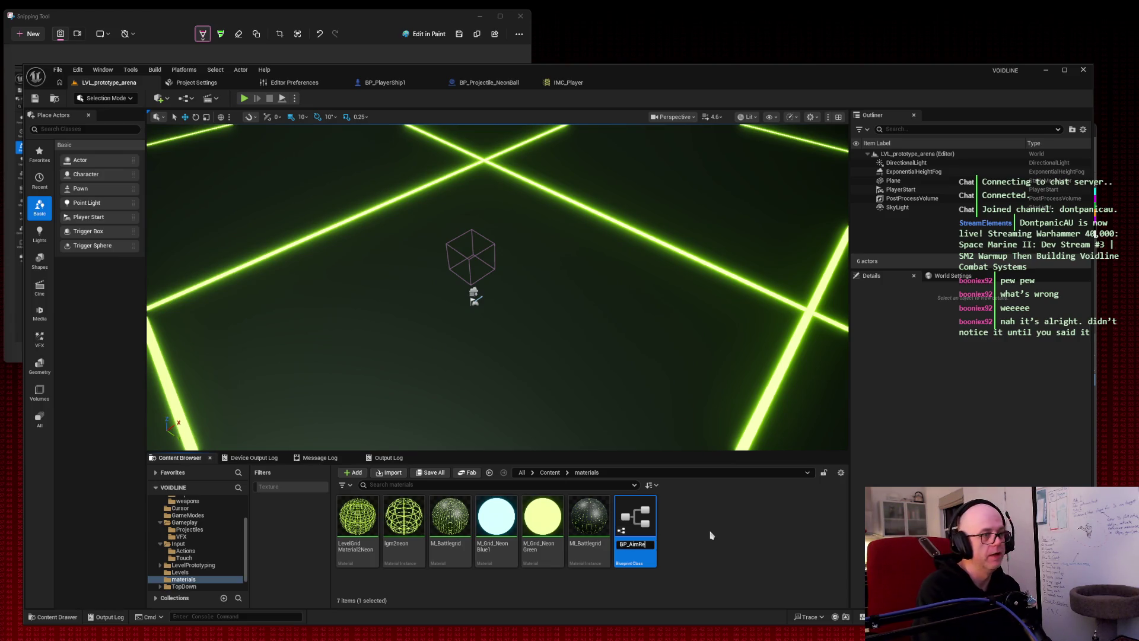
type("icle")
key("Return")
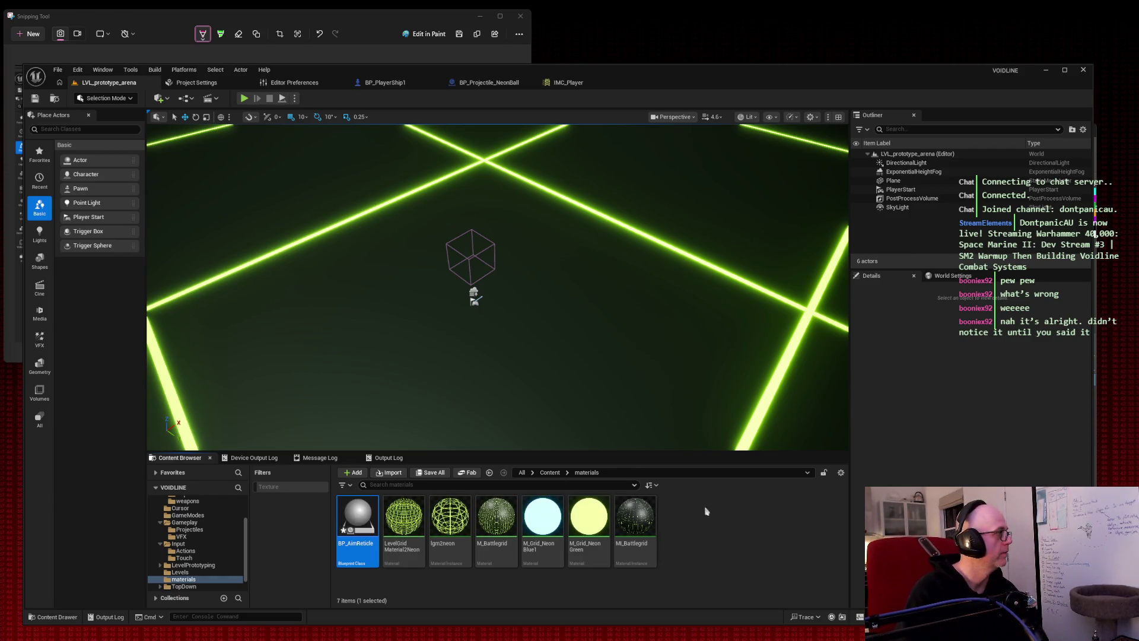
double_click(364, 521)
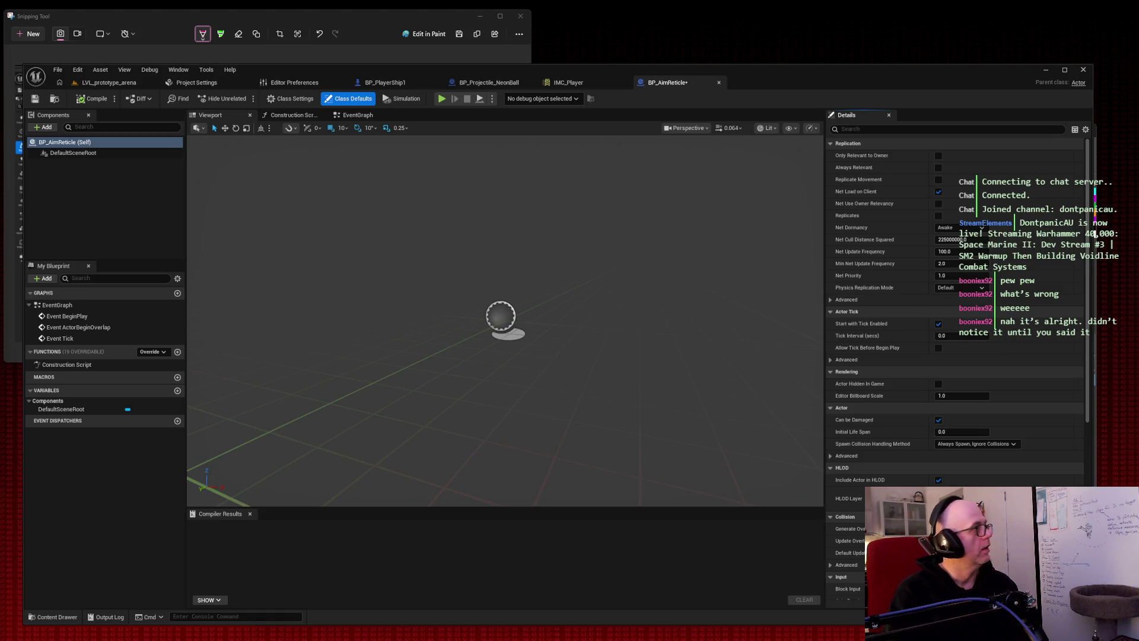
Add a Static Mesh component to BP_AimReticle and name it ReticleMesh.
left_click(44, 127)
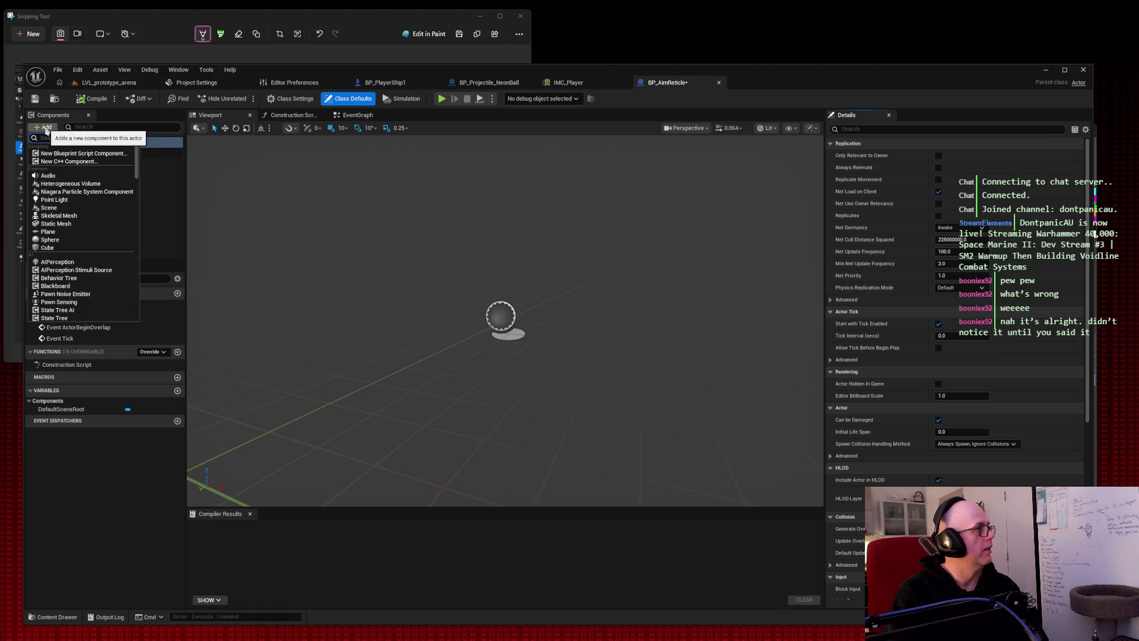
left_click(70, 224)
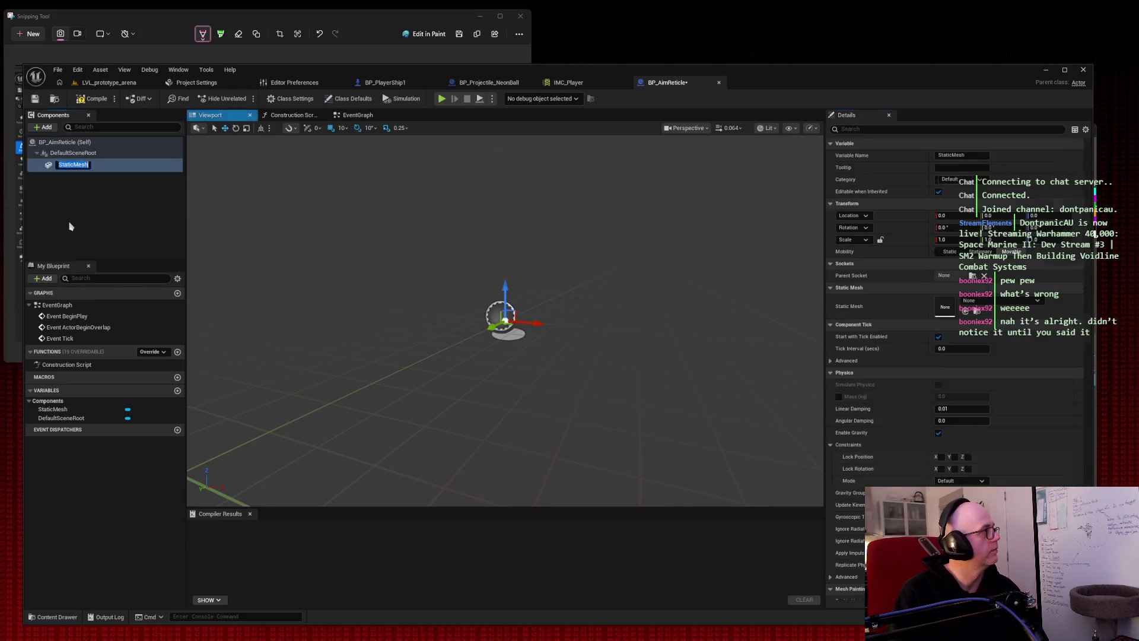
type("ReticleMesh")
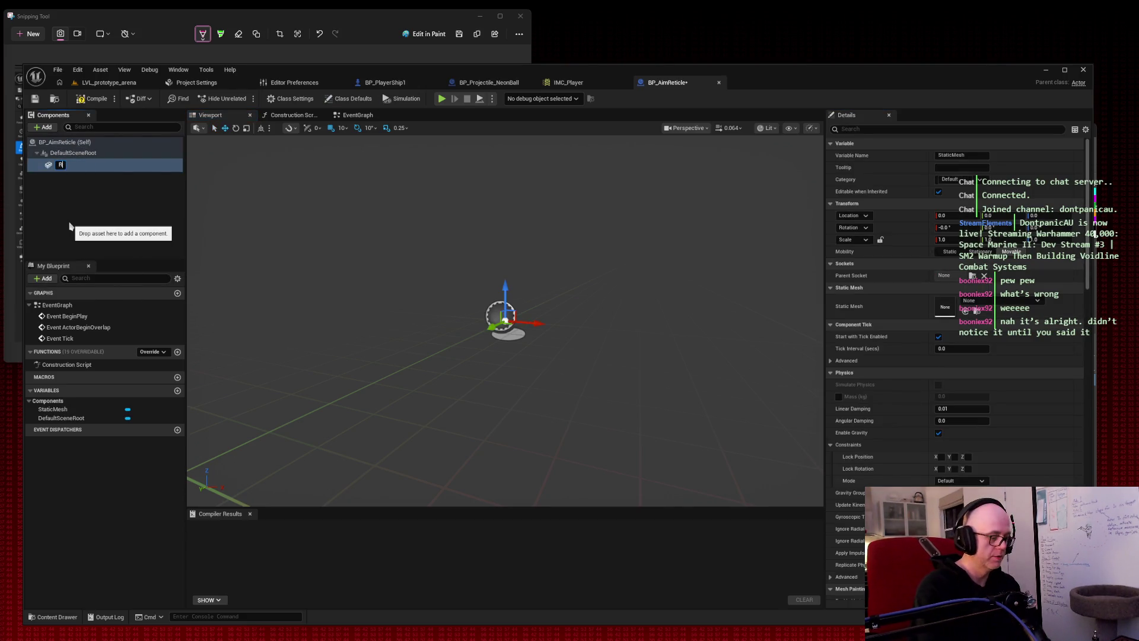
key("Return")
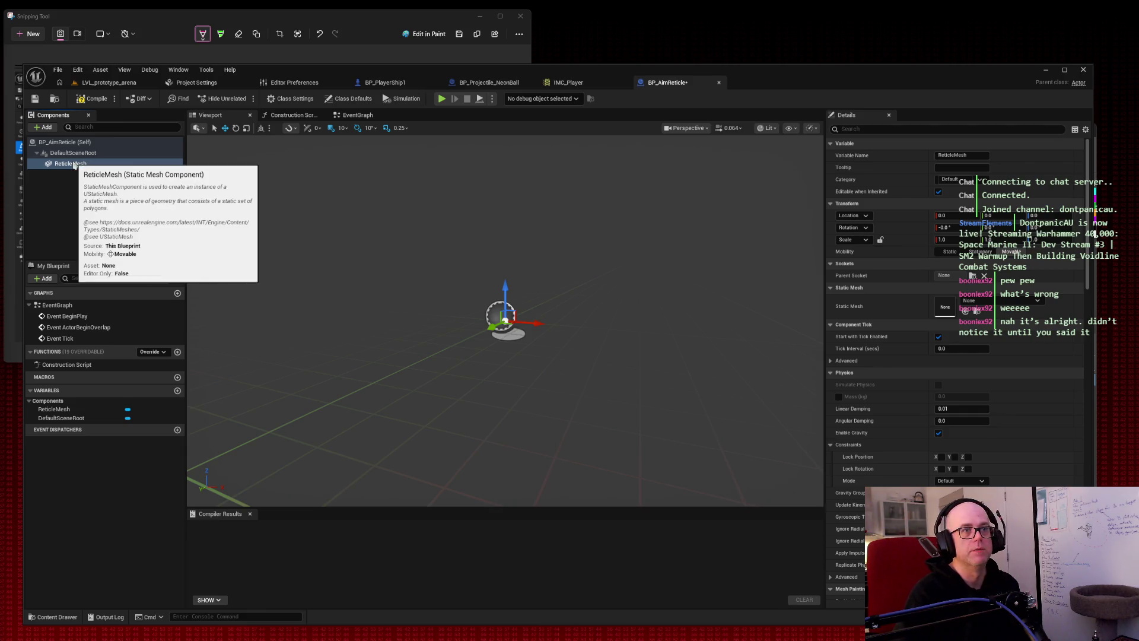
Assign the engine's Cylinder static mesh to ReticleMesh after a fruitless 'torus' search.
left_click(1006, 301)
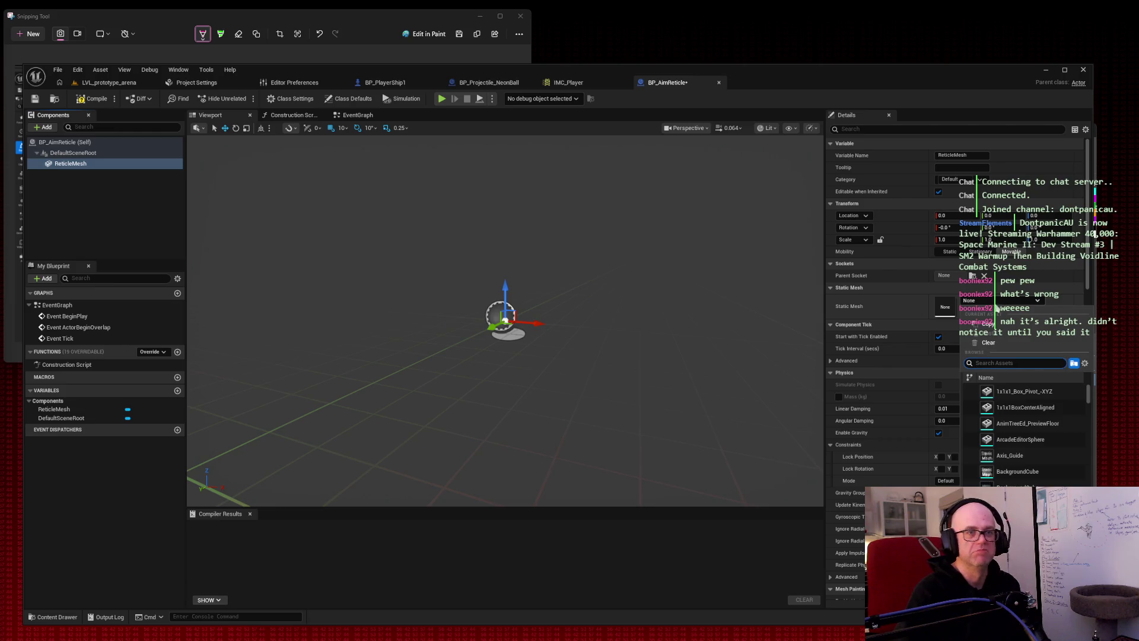
type("torus")
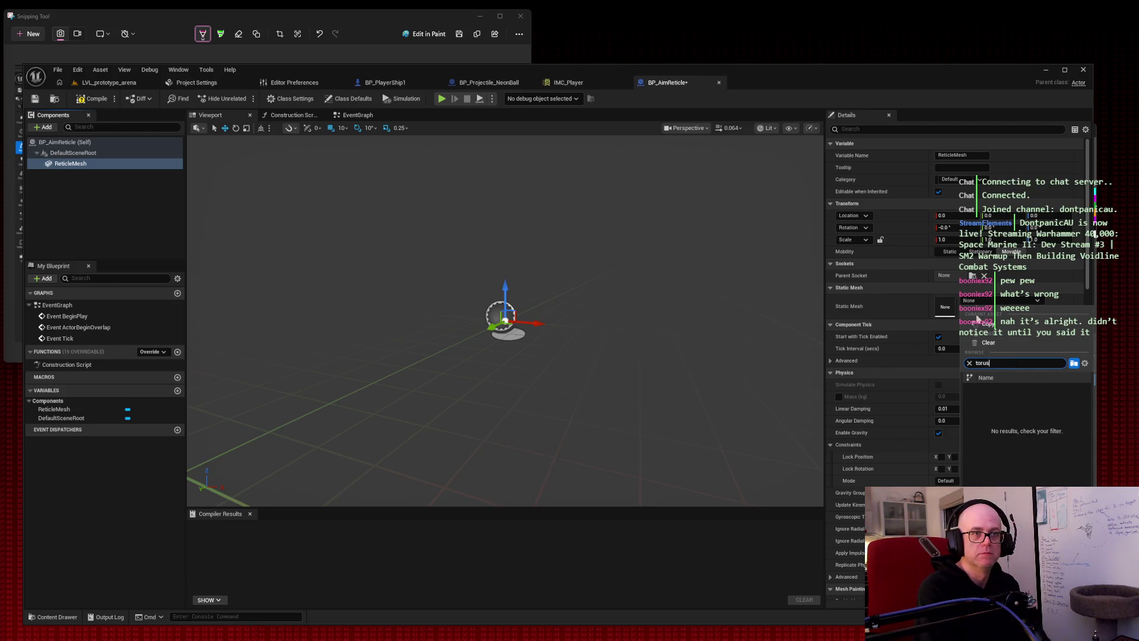
key("ctrl+a")
key("BackSpace")
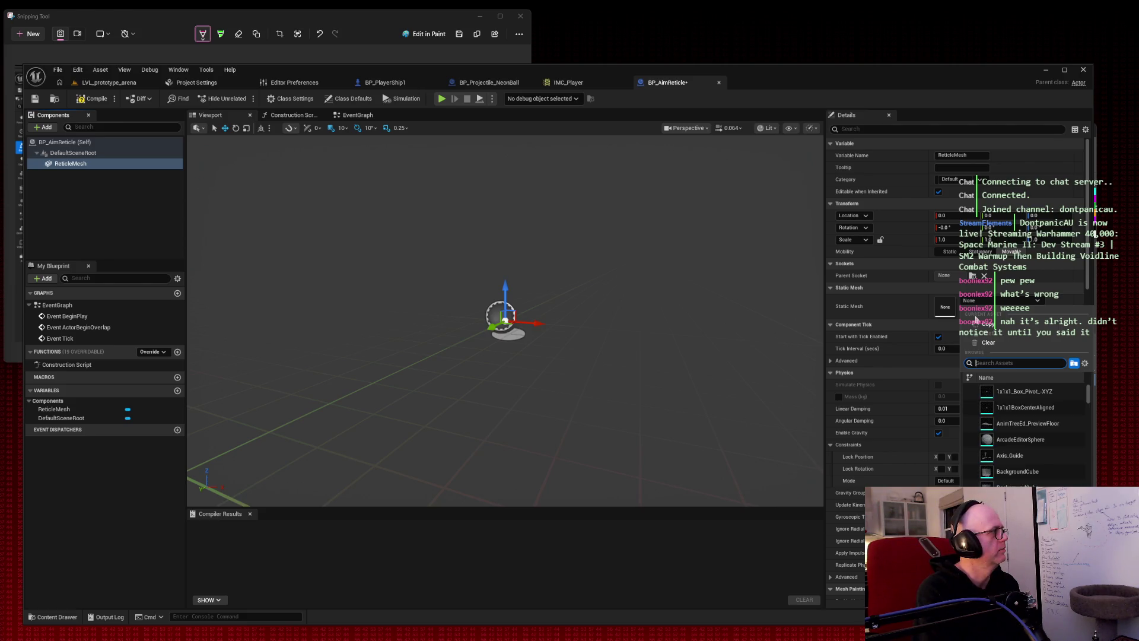
type("cyli")
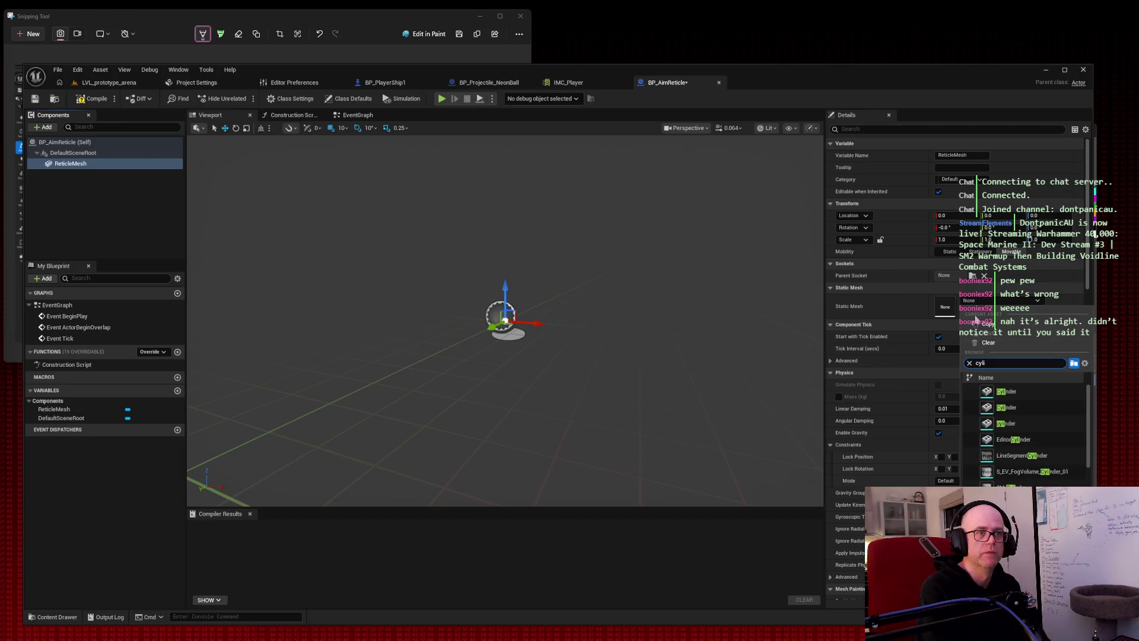
type("nder")
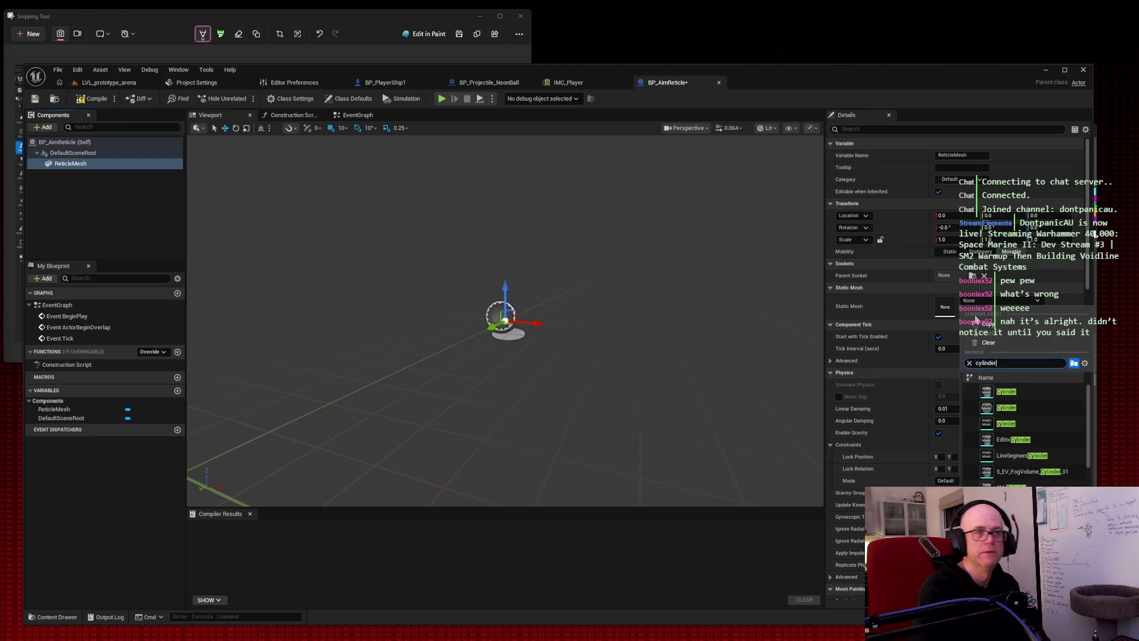
left_click(1015, 392)
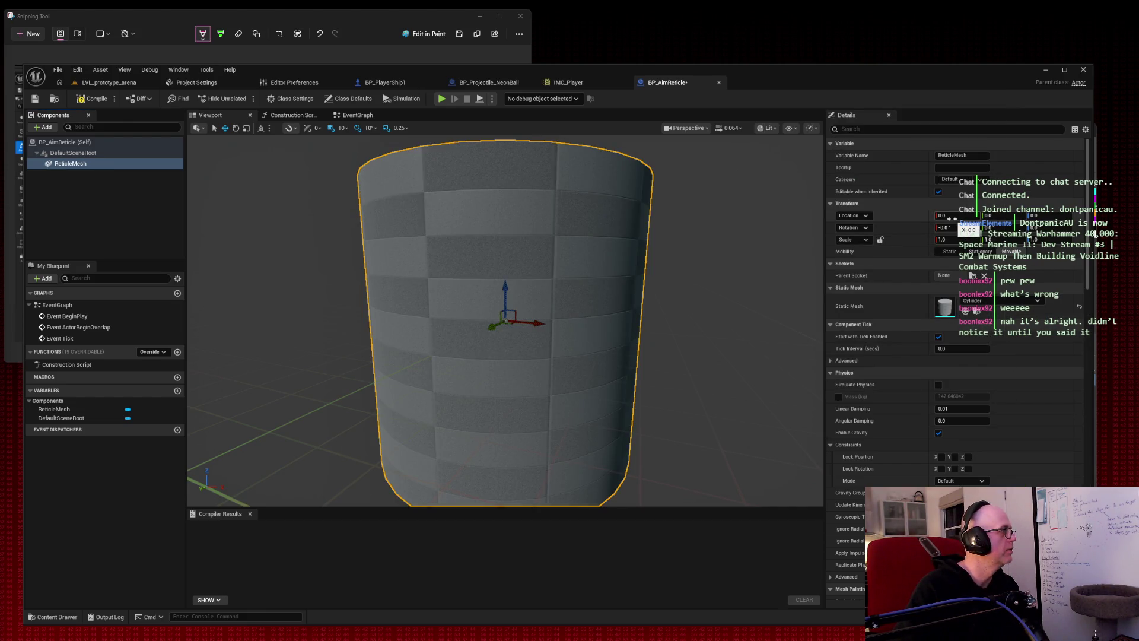
Scale ReticleMesh to 0.5 on X and 0.02 on Z, forming a thin disc.
left_click(946, 239)
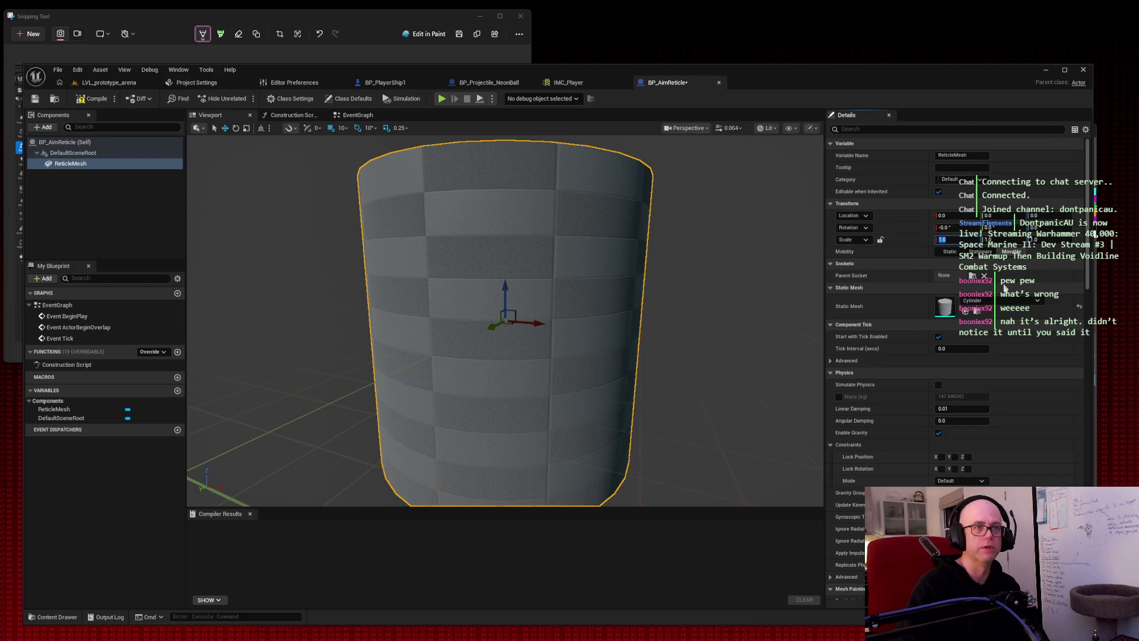
type("0.5")
key("Return")
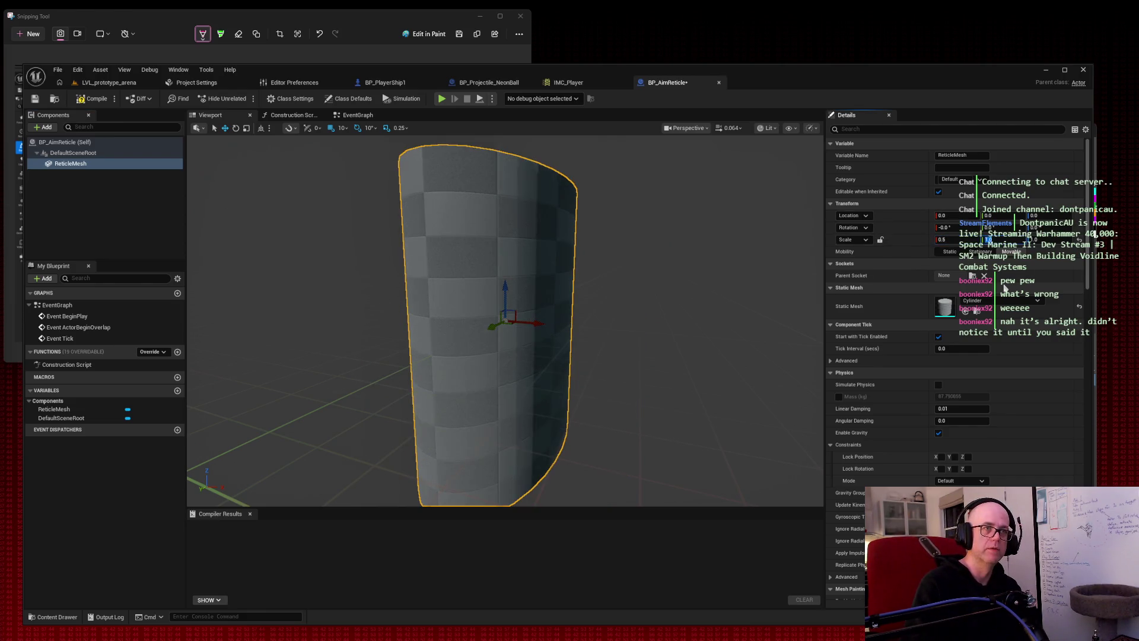
type("0.02")
key("Return")
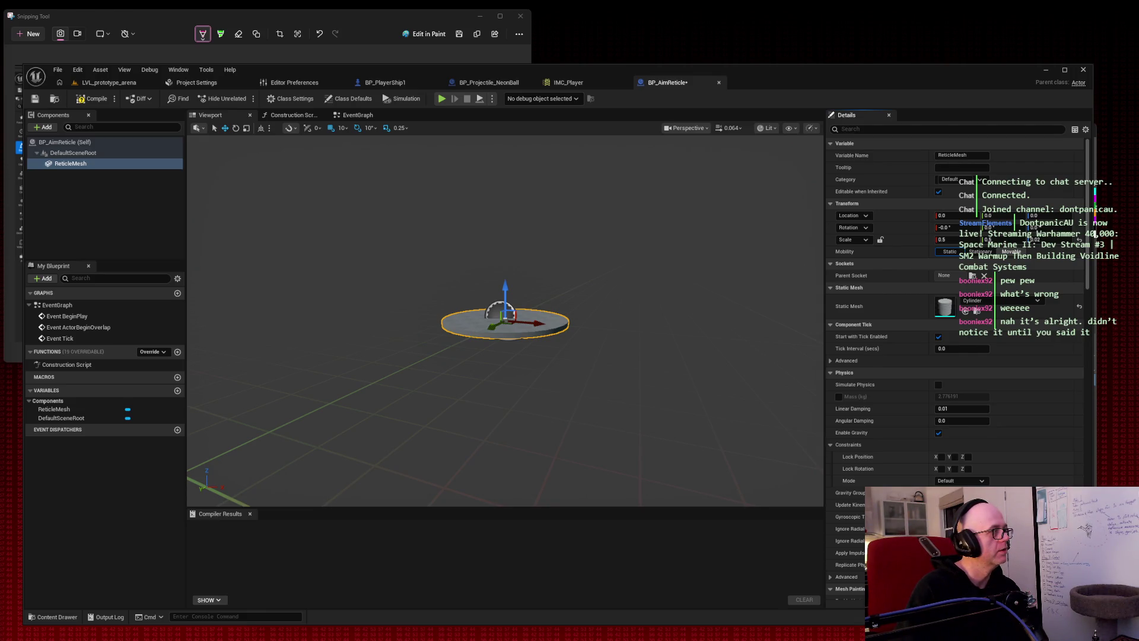
Select ReticleMesh and filter its Details properties for 'collis'.
left_click(71, 164)
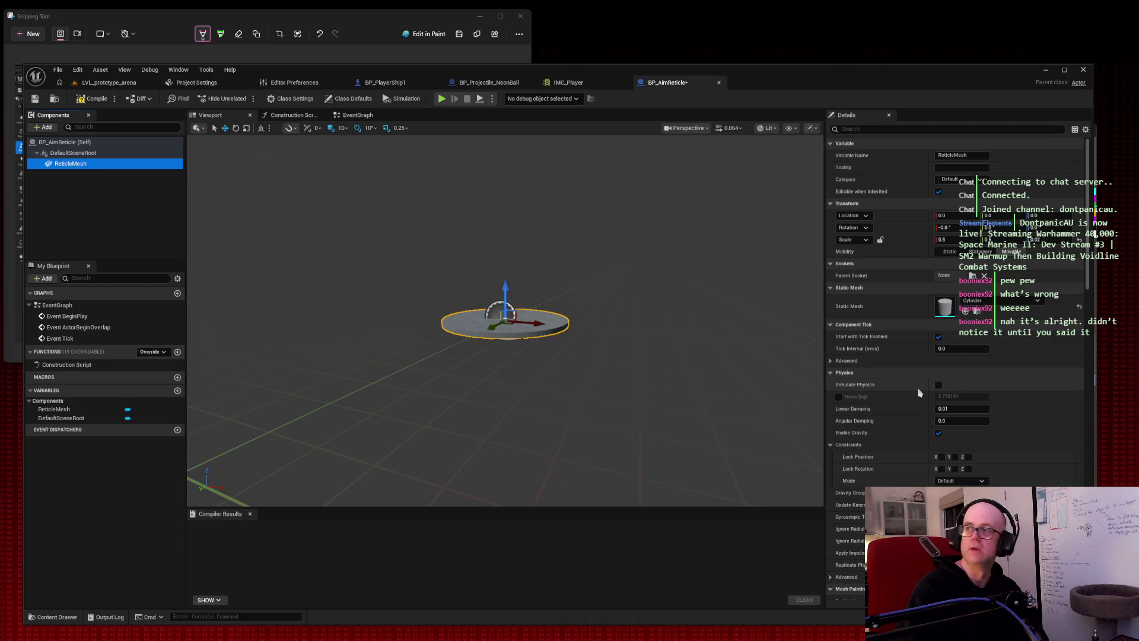
left_click(905, 129)
type("collis")
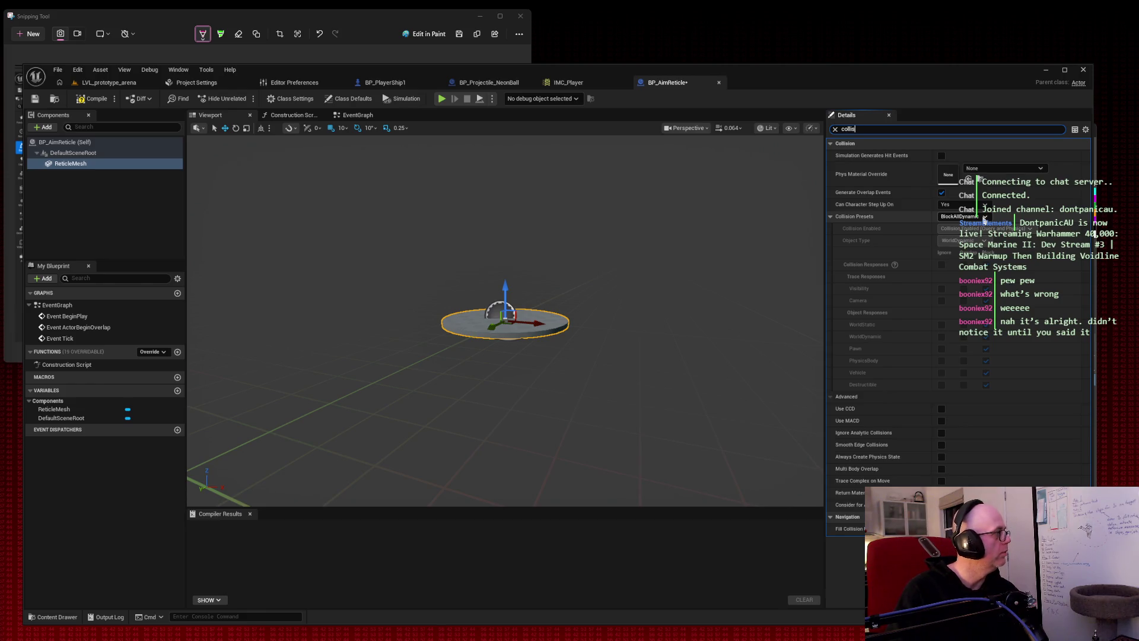
Set ReticleMesh's Collision Presets to NoCollision, clear the filter, and leave Phys Material unchanged.
left_click(985, 216)
left_click(961, 237)
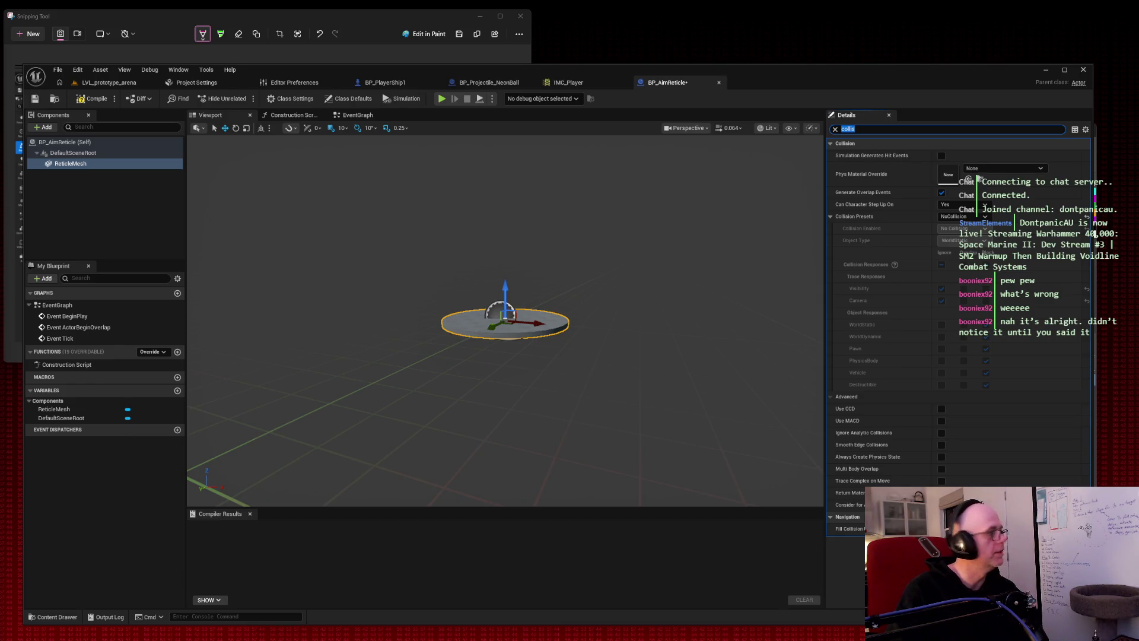
left_click(835, 128)
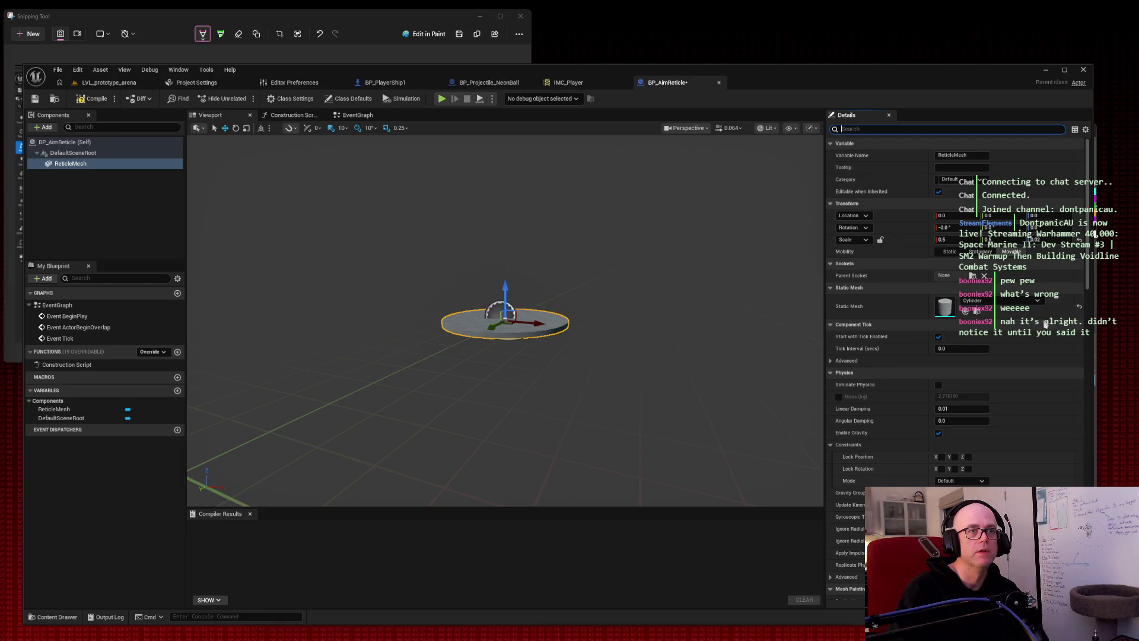
scroll(1023, 350, "down", 5)
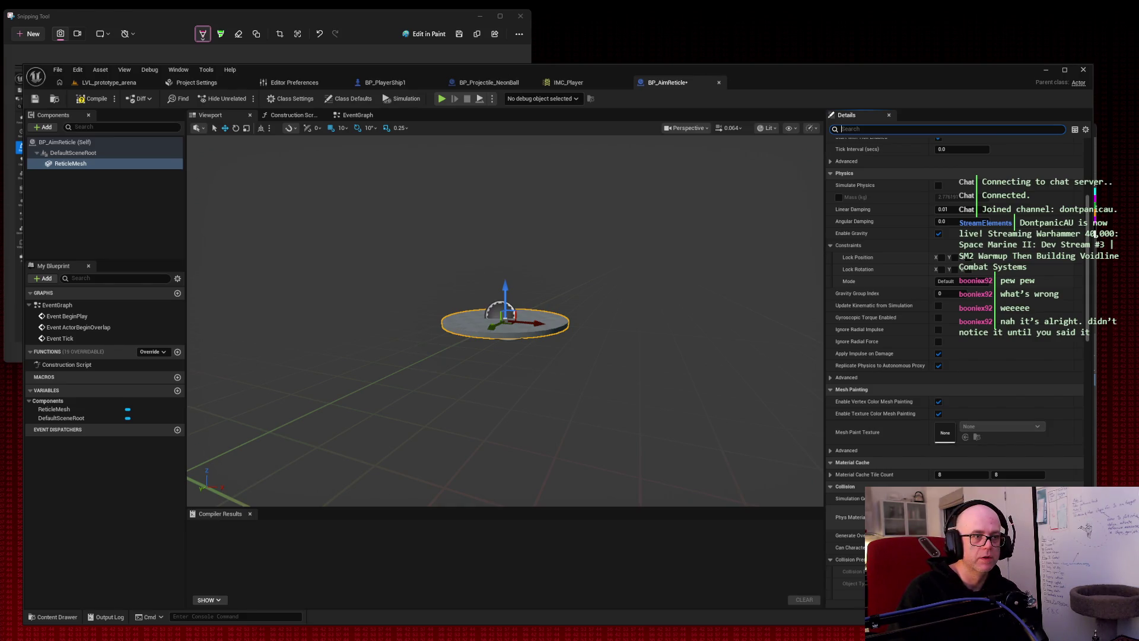
left_click(1002, 516)
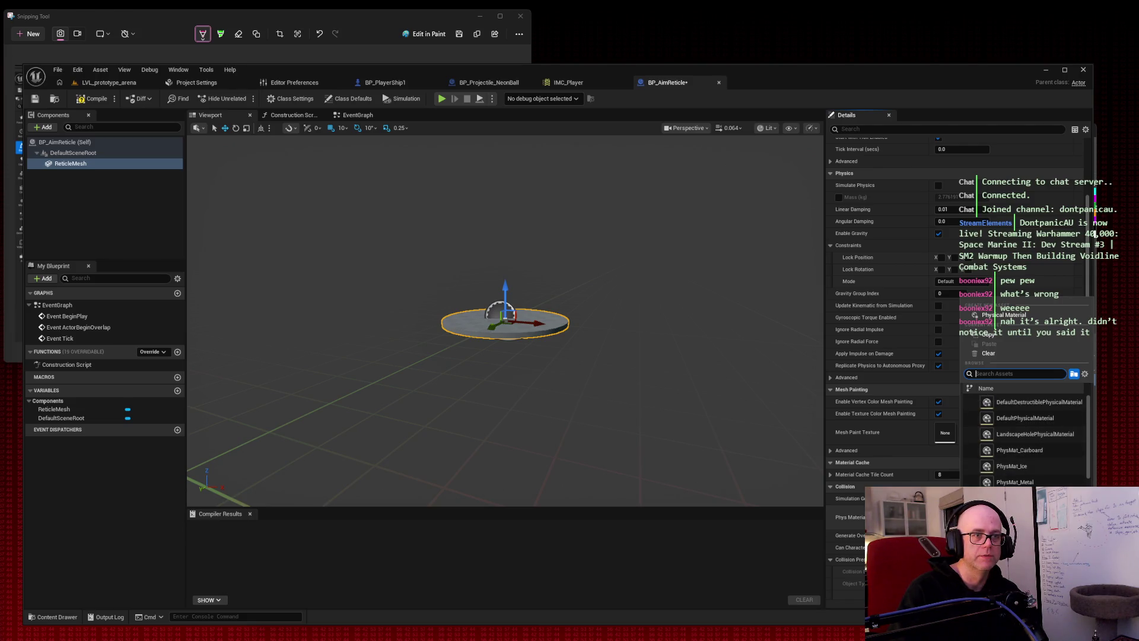
left_click(1024, 446)
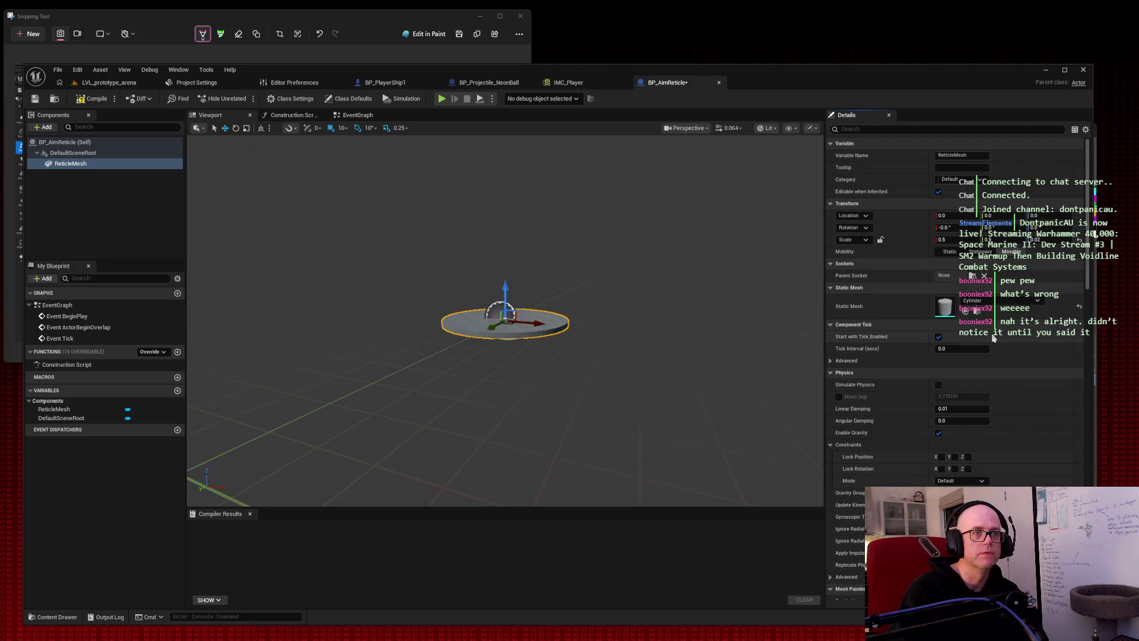
Adjust the viewport around the reticle disc and cancel two screen captures.
mouse_move(504, 415)
left_mouse_down()
mouse_move(504, 439)
mouse_move(505, 356)
mouse_move(504, 403)
mouse_move(487, 356)
left_mouse_up()
mouse_move(734, 282)
left_mouse_down()
mouse_move(734, 292)
mouse_move(734, 283)
left_mouse_up()
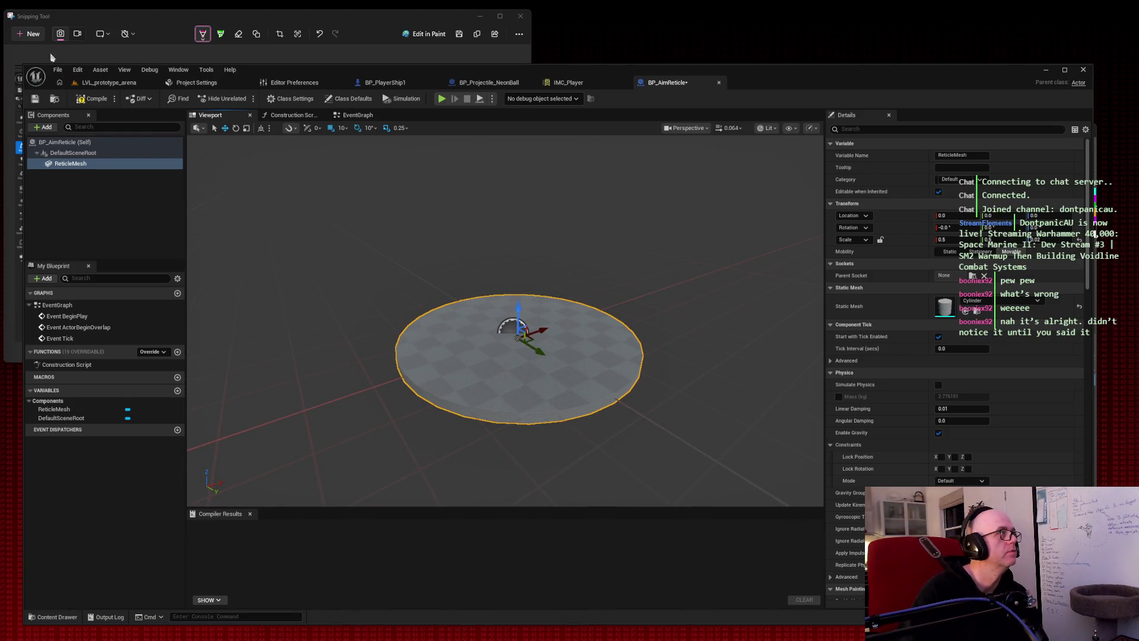
key("super+shift+s")
key("Escape")
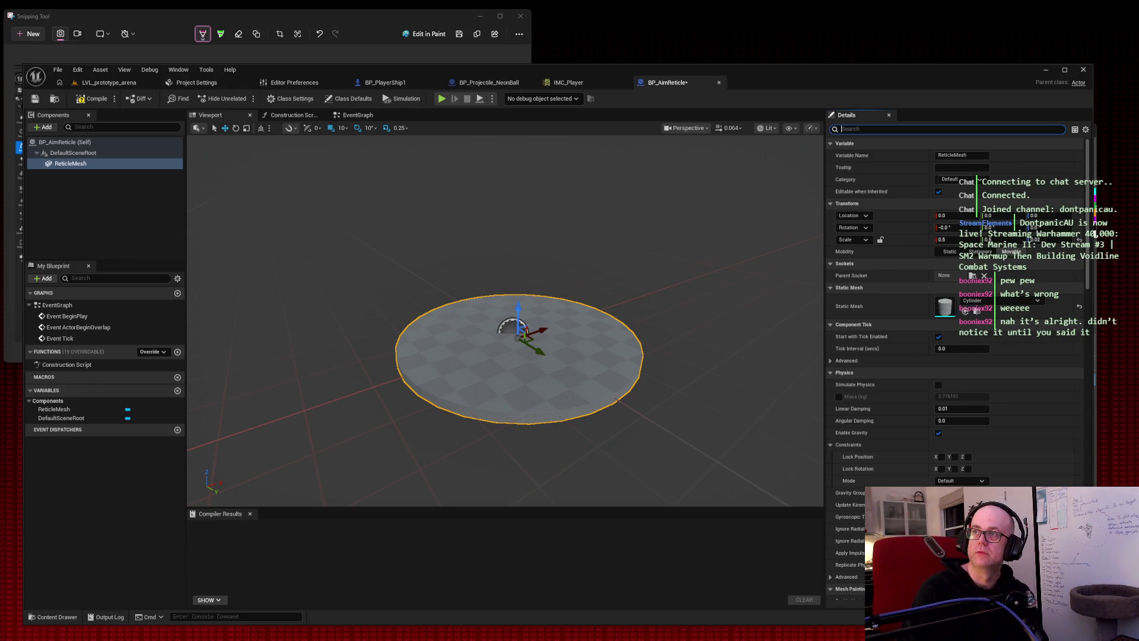
key("super+shift+s")
key("Escape")
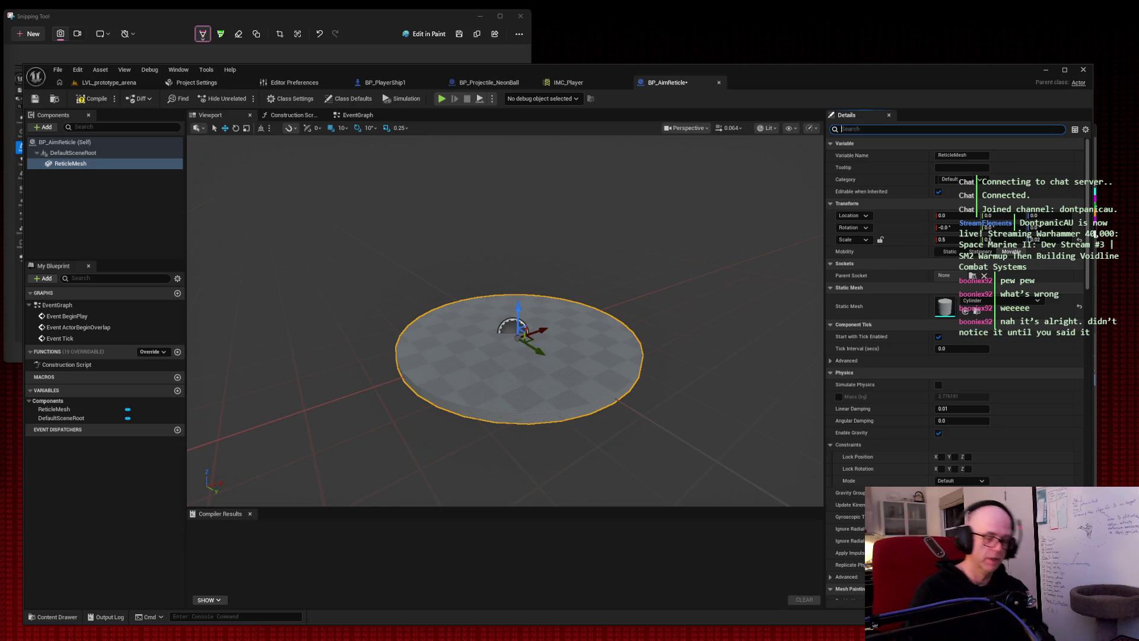
Snip the Unreal editor window, then bring the movie player forward and move it left.
key("super+shift+s")
left_click_drag(14, 47, 821, 499)
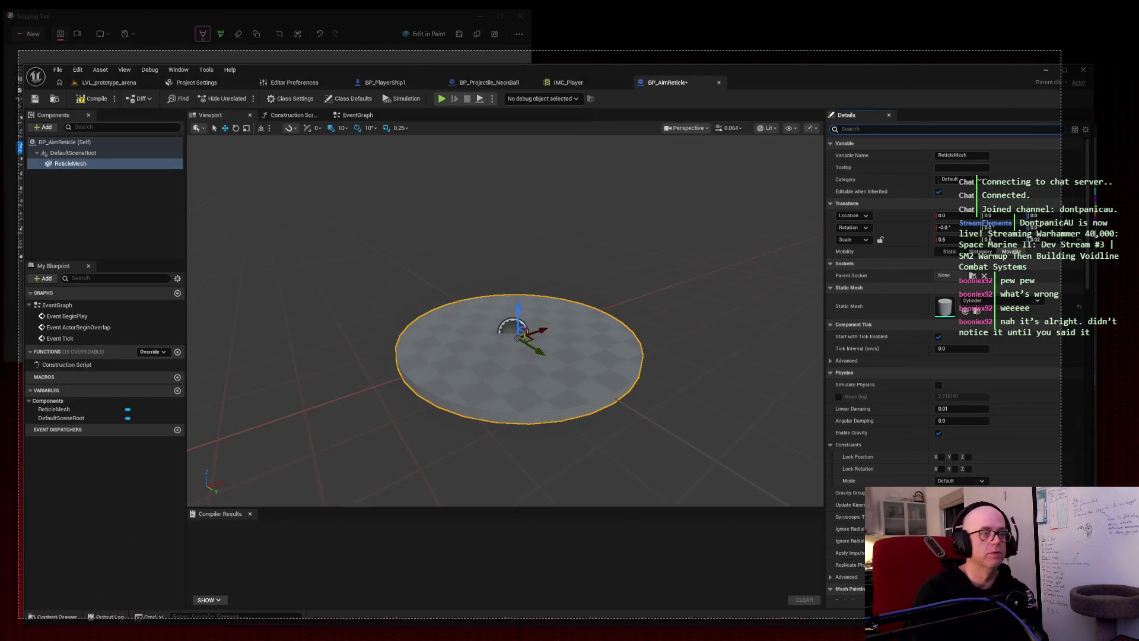
key("alt+Tab")
mouse_move(508, 46)
left_mouse_down()
mouse_move(547, 89)
mouse_move(426, 94)
left_mouse_up()
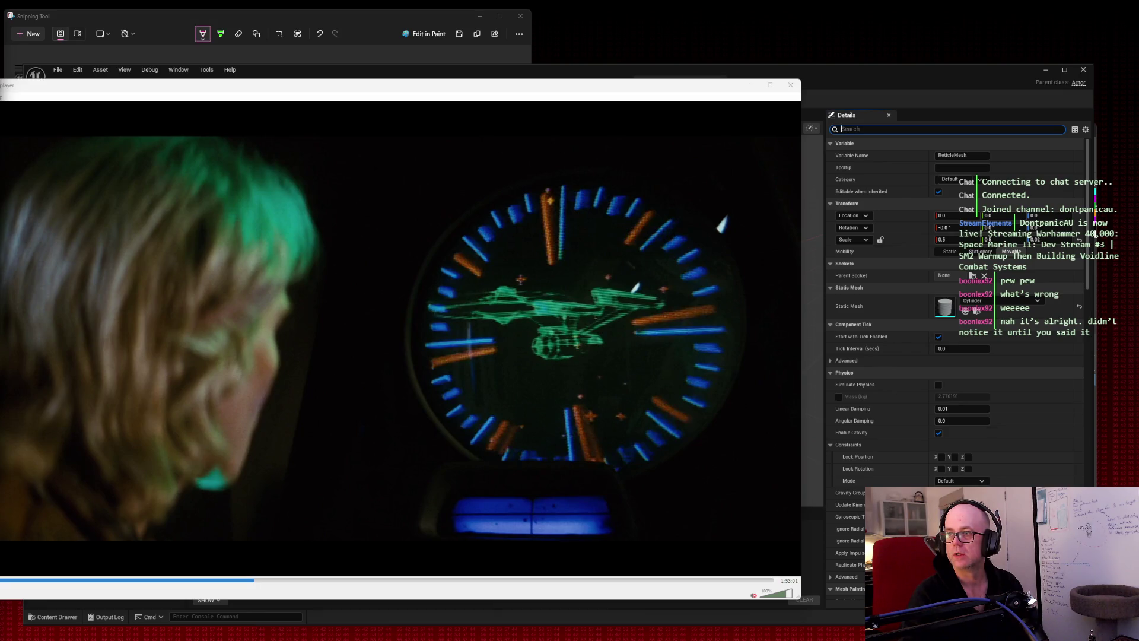
key("alt+Tab")
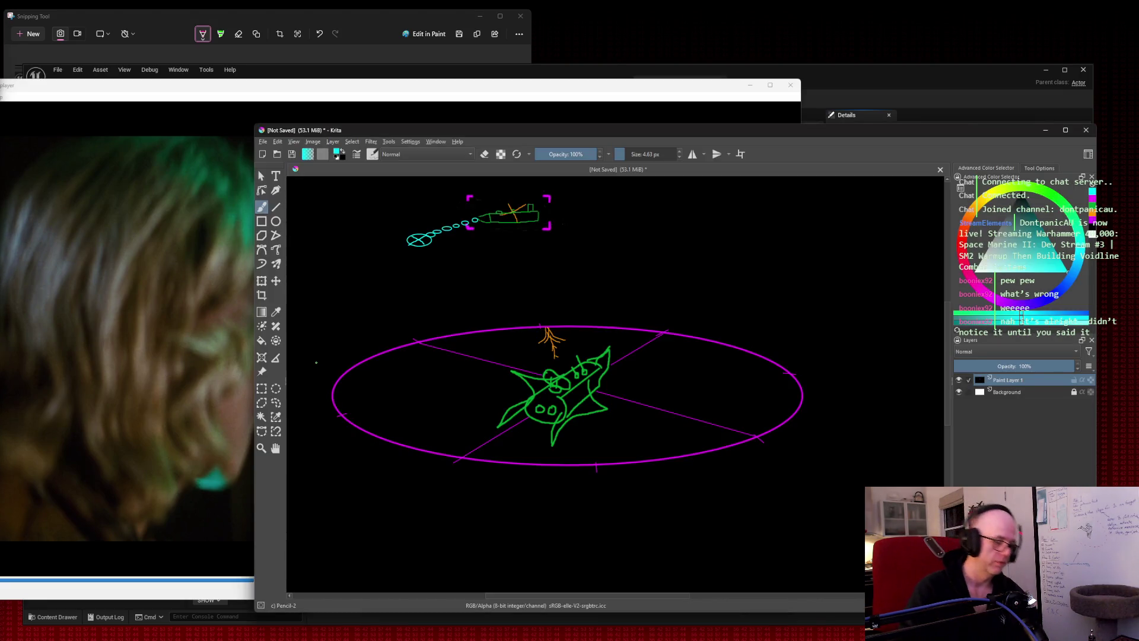
Snip the ship sketch inside the magenta ellipse in Krita, then bring the movie forward.
key("super+shift+s")
left_click_drag(303, 281, 854, 493)
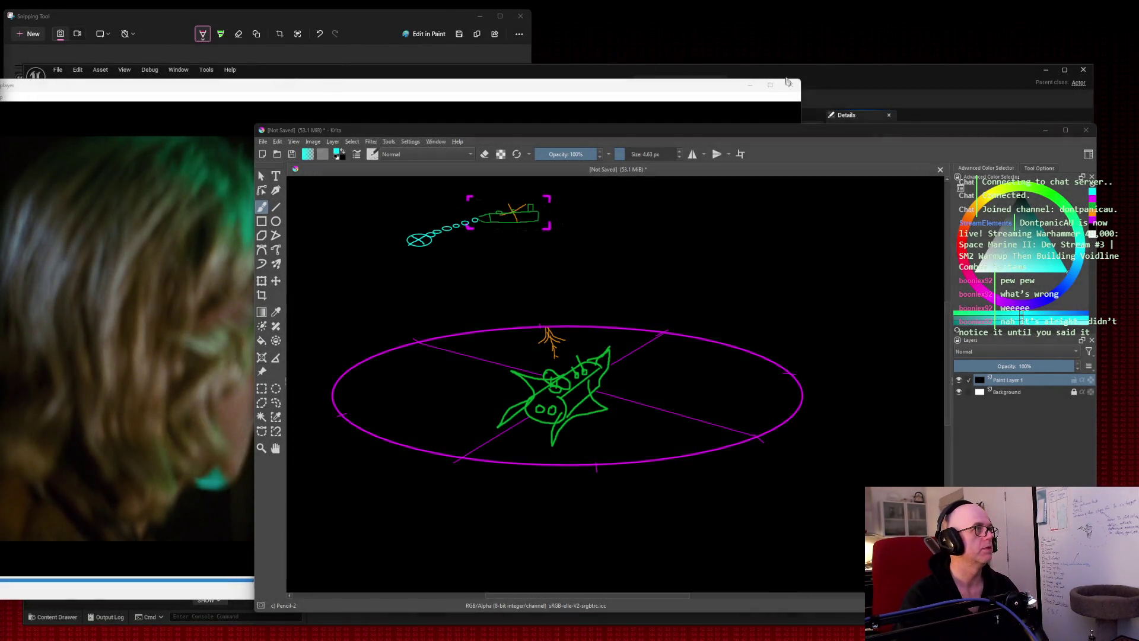
left_click(609, 98)
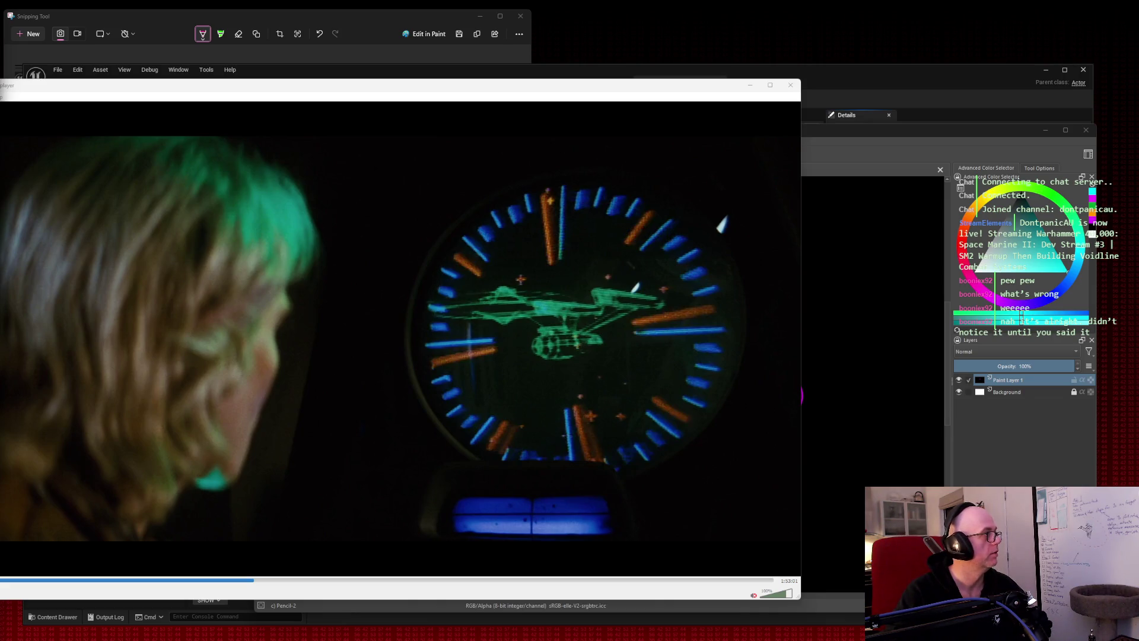
Compile BP_AimReticle from its Class Defaults view and switch to the LVL_prototype_arena level.
left_click(906, 87)
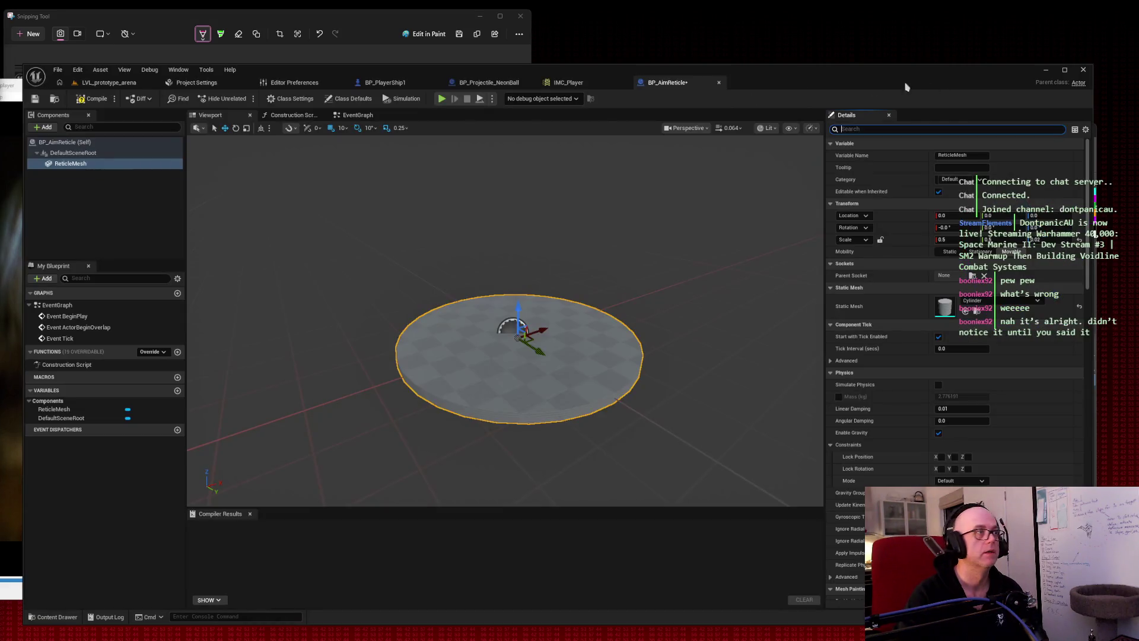
left_click(79, 144)
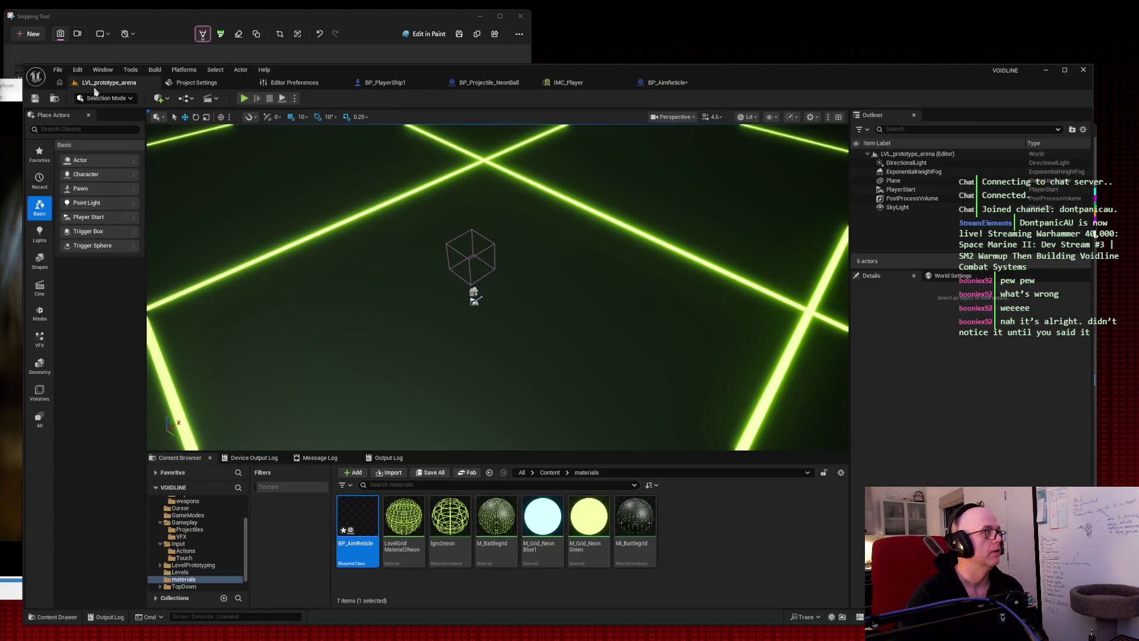
left_click(95, 84)
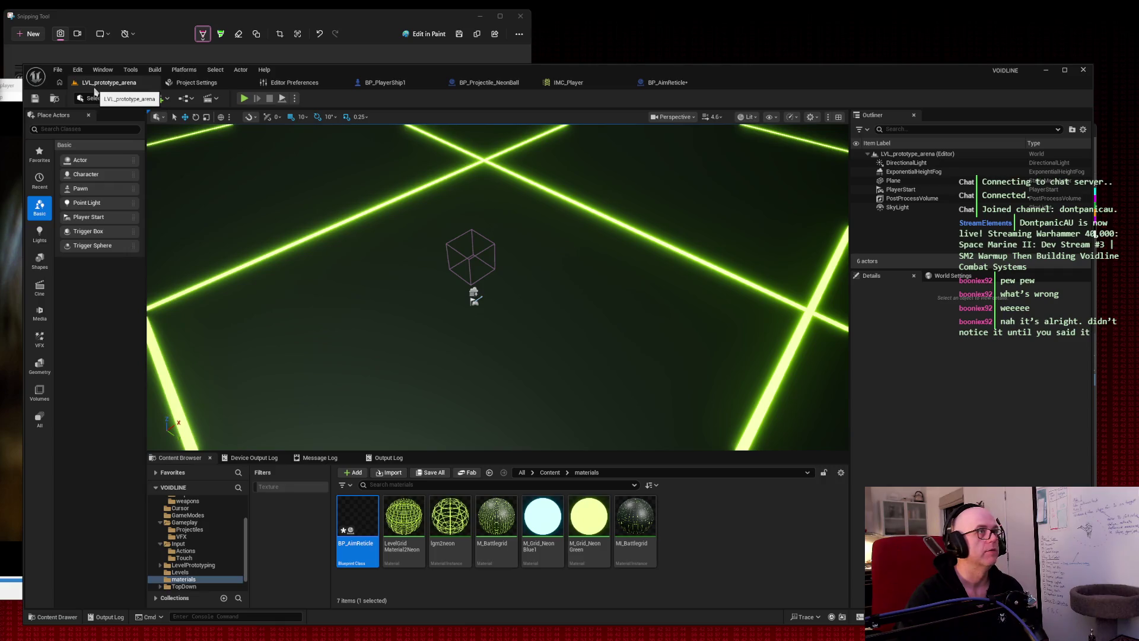
key("ctrl+Tab")
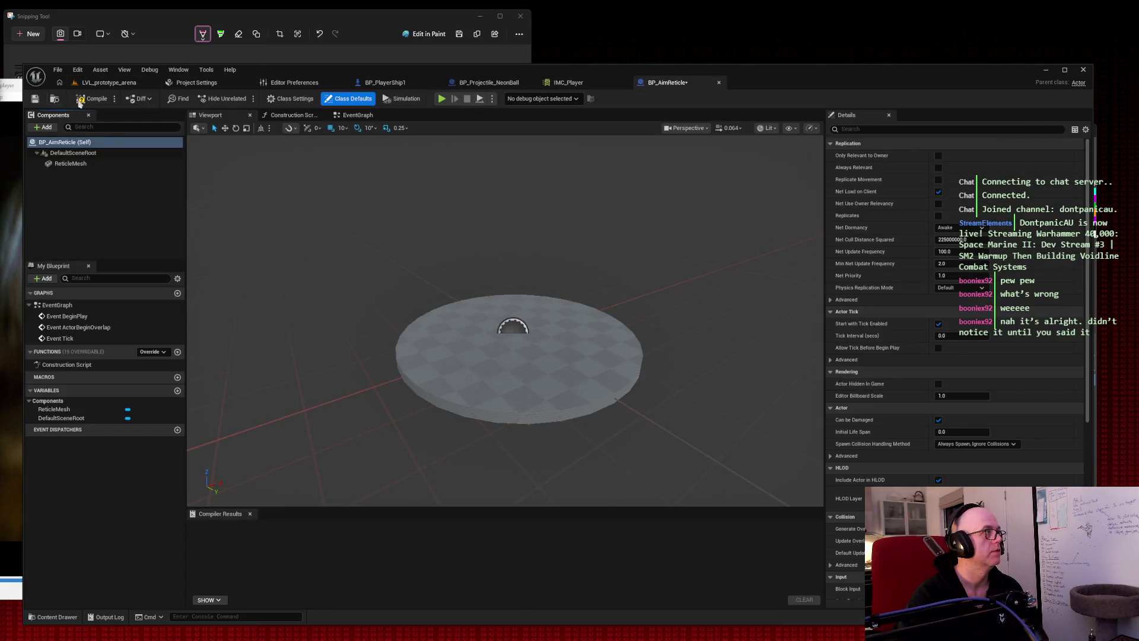
left_click(85, 100)
left_click(110, 83)
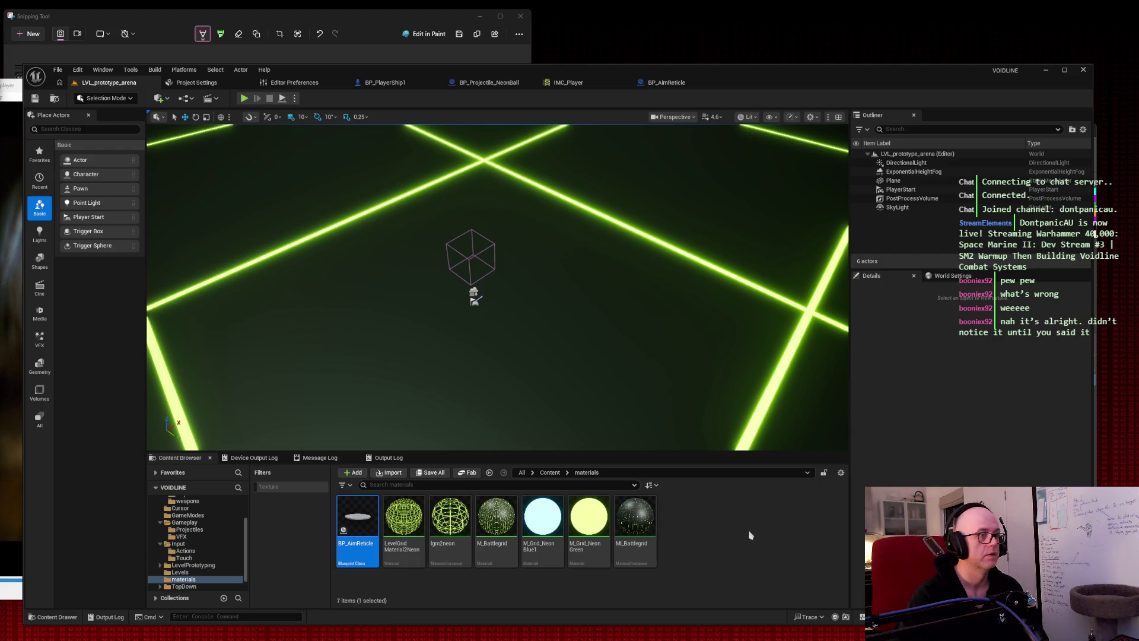
Rename the BP_AimReticle asset to BP_AimEnvelope and reopen its Blueprint editor.
right_click(343, 550)
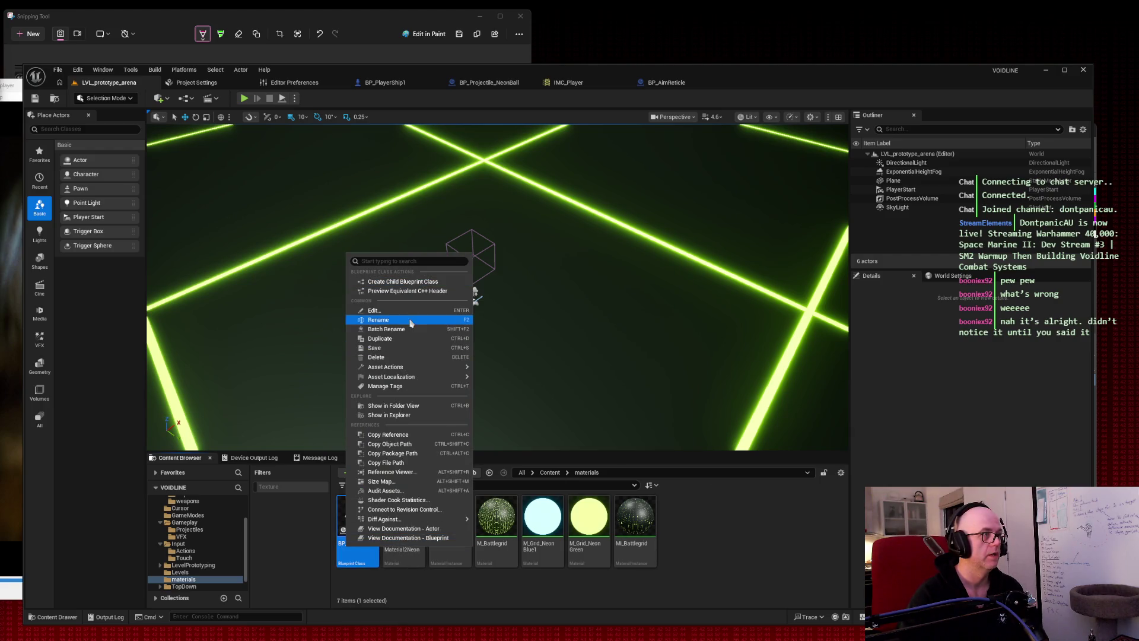
left_click(379, 321)
key("End")
key("ctrl+shift+Left")
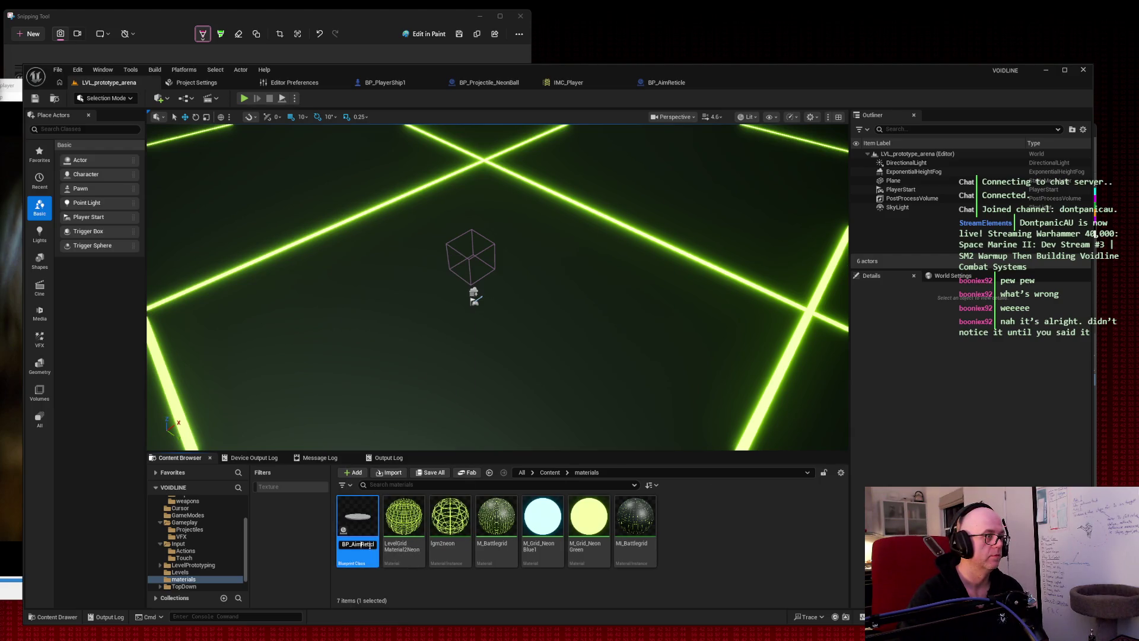
type("Envelope")
key("Return")
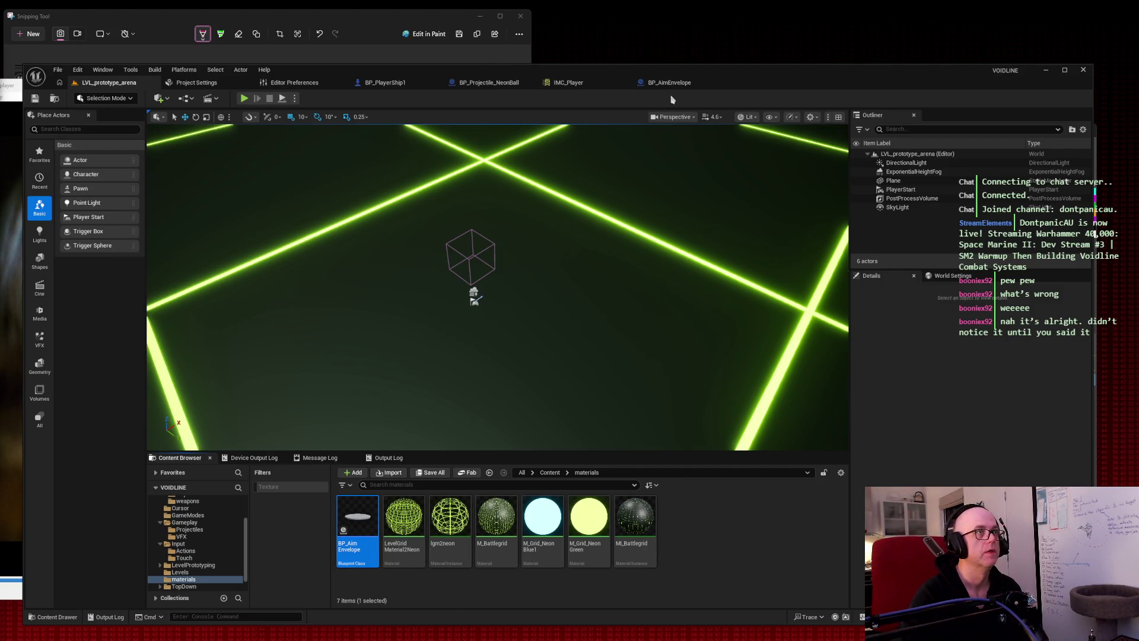
left_click(670, 84)
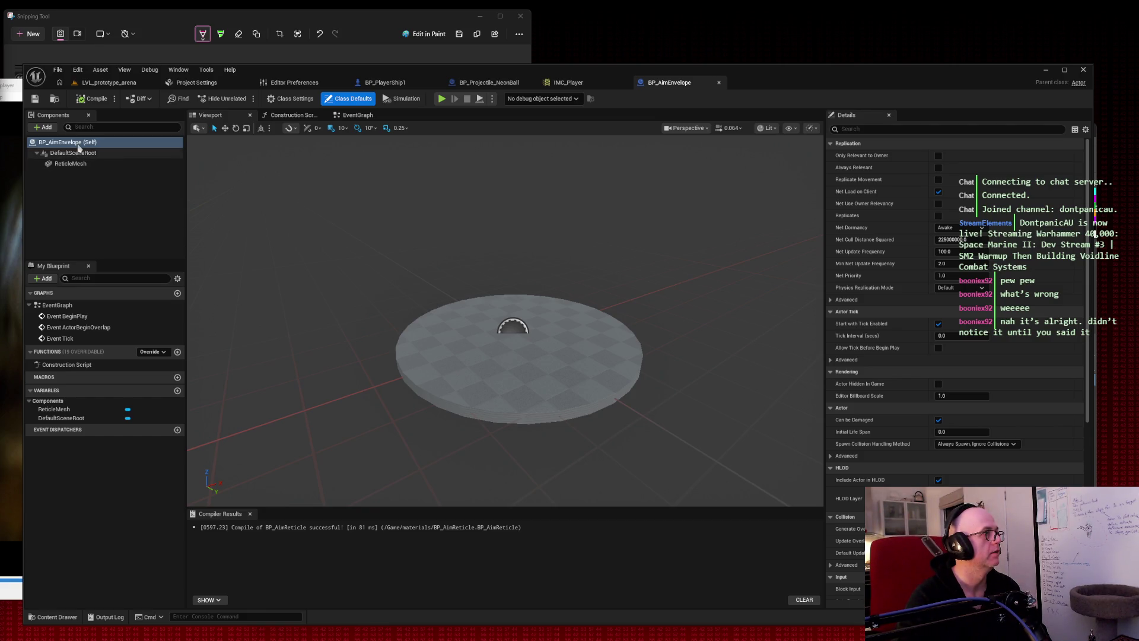
left_click(46, 128)
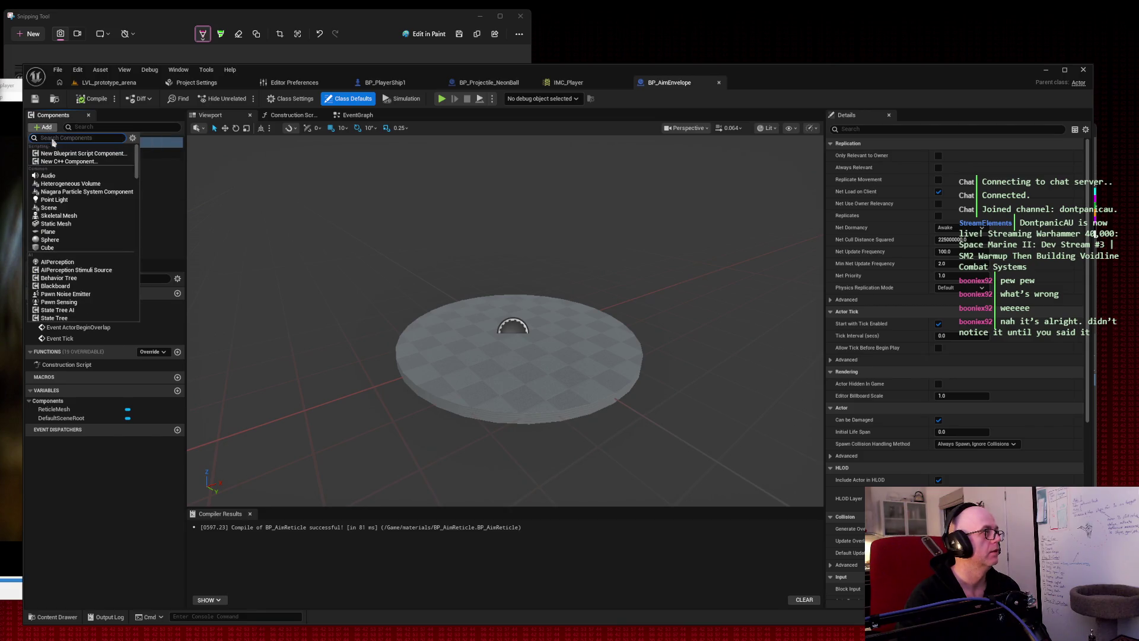
Add a Static Mesh component named TurretAimMarker to BP_AimEnvelope beside ReticleMesh.
left_click(80, 223)
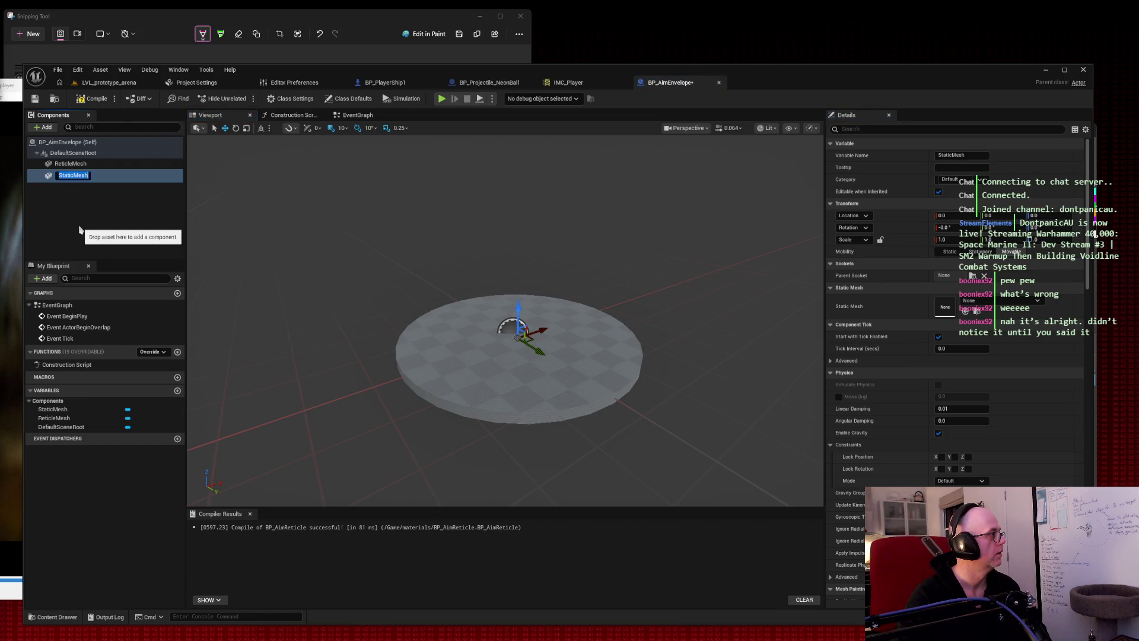
type("Turret")
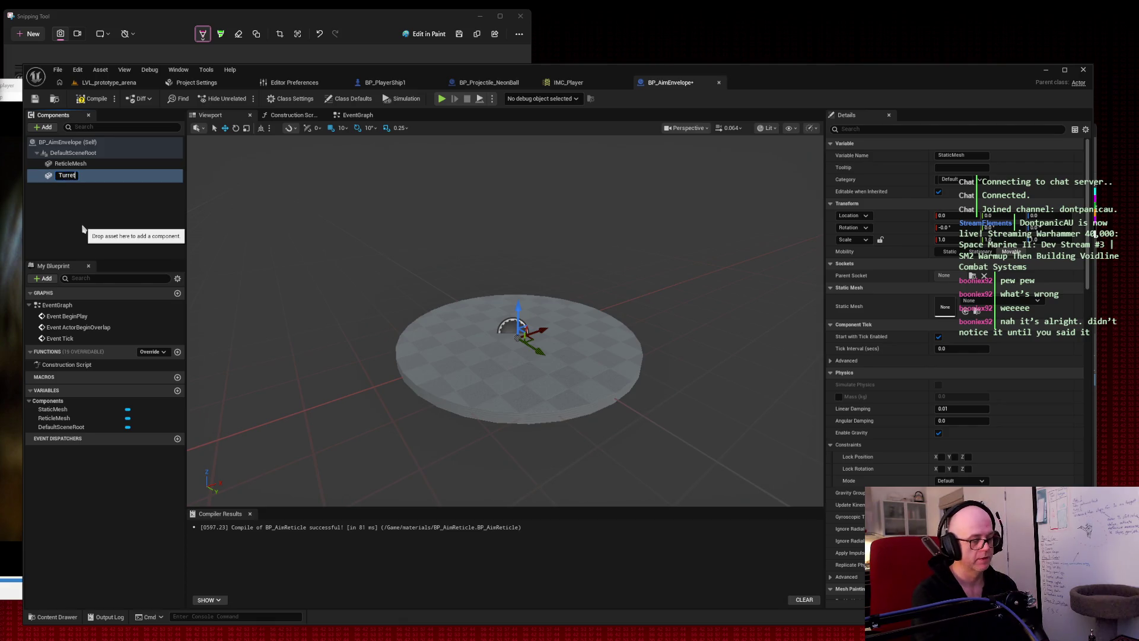
type("AimMarker")
key("Return")
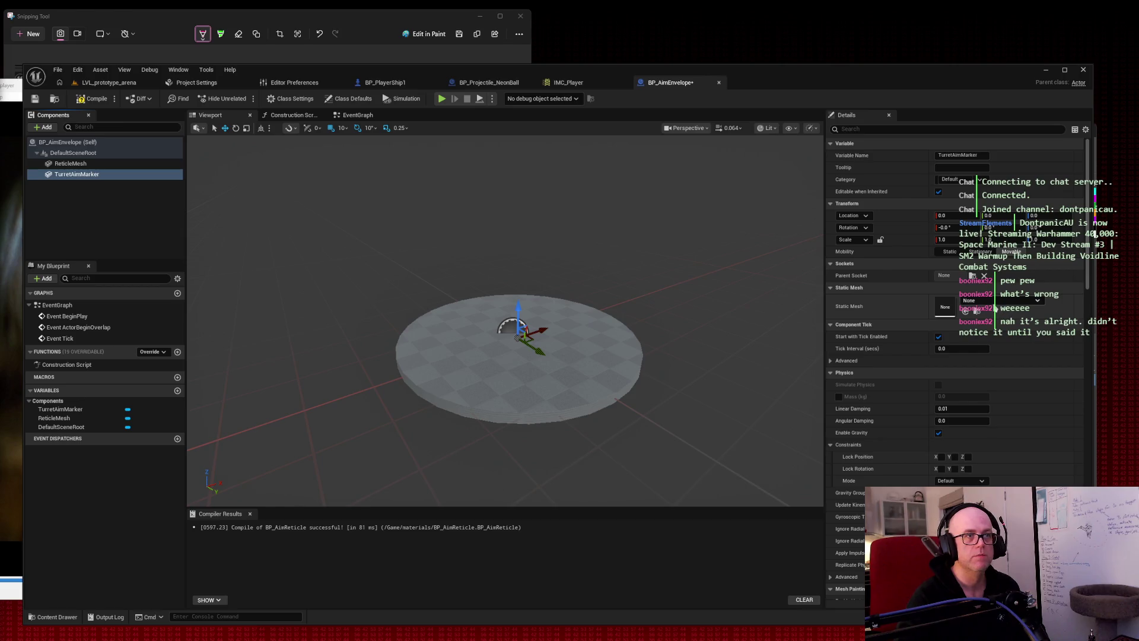
left_click(994, 303)
Assign SM_Cube as TurretAimMarker's static mesh.
type("cube")
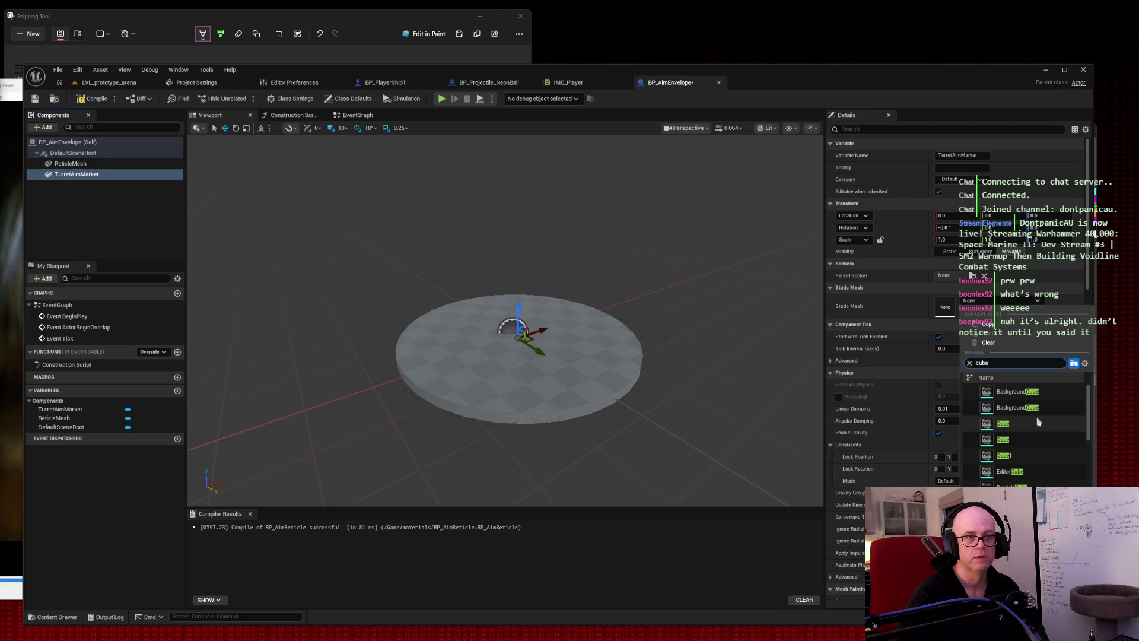
scroll(1036, 421, "down", 10)
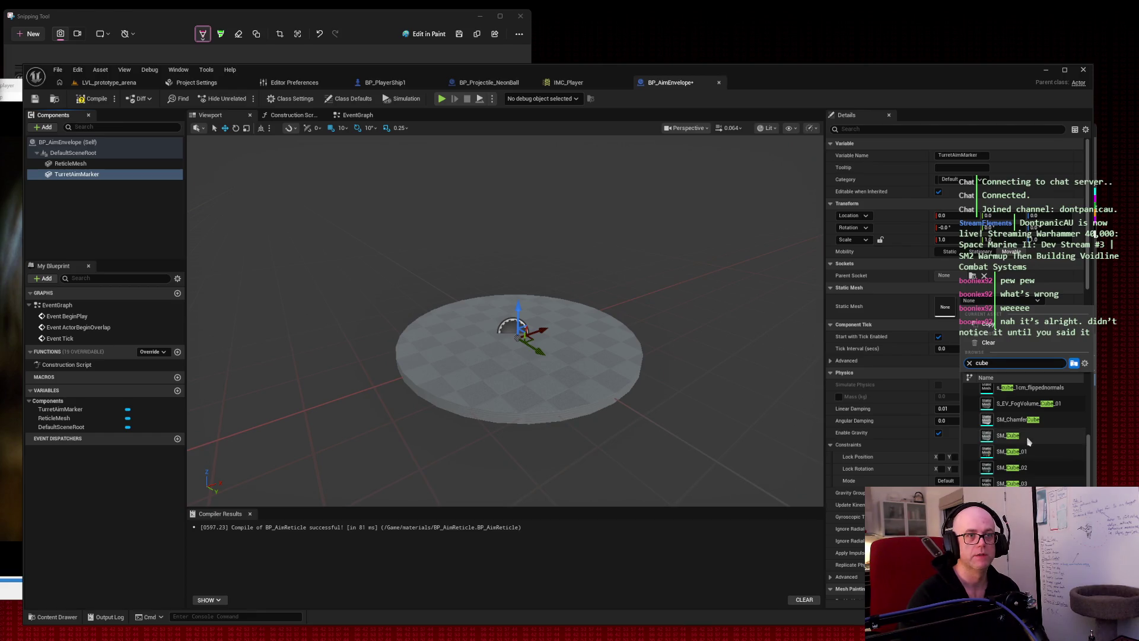
left_click(1024, 437)
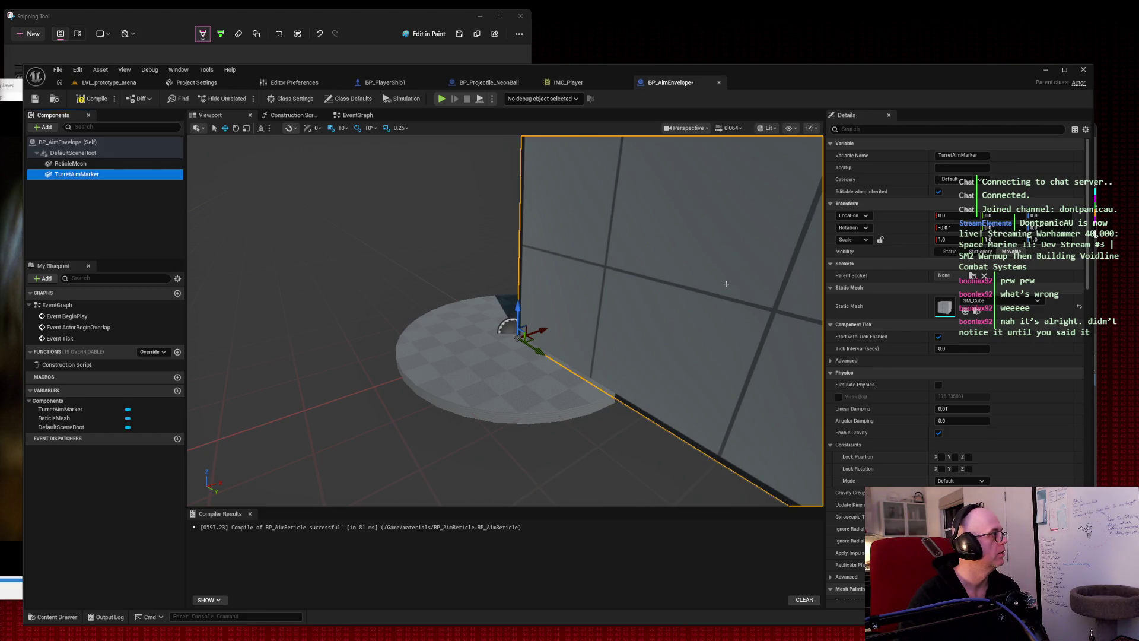
Give the marker a first scale of X 6 and Z 0.02.
left_click(942, 239)
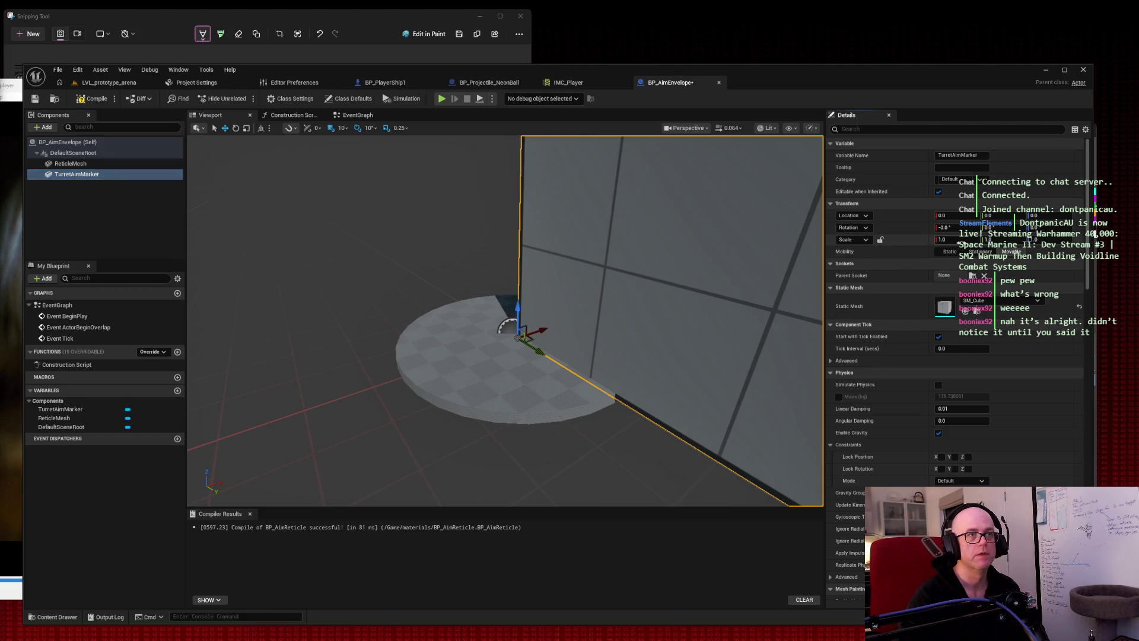
type("6")
key("Return")
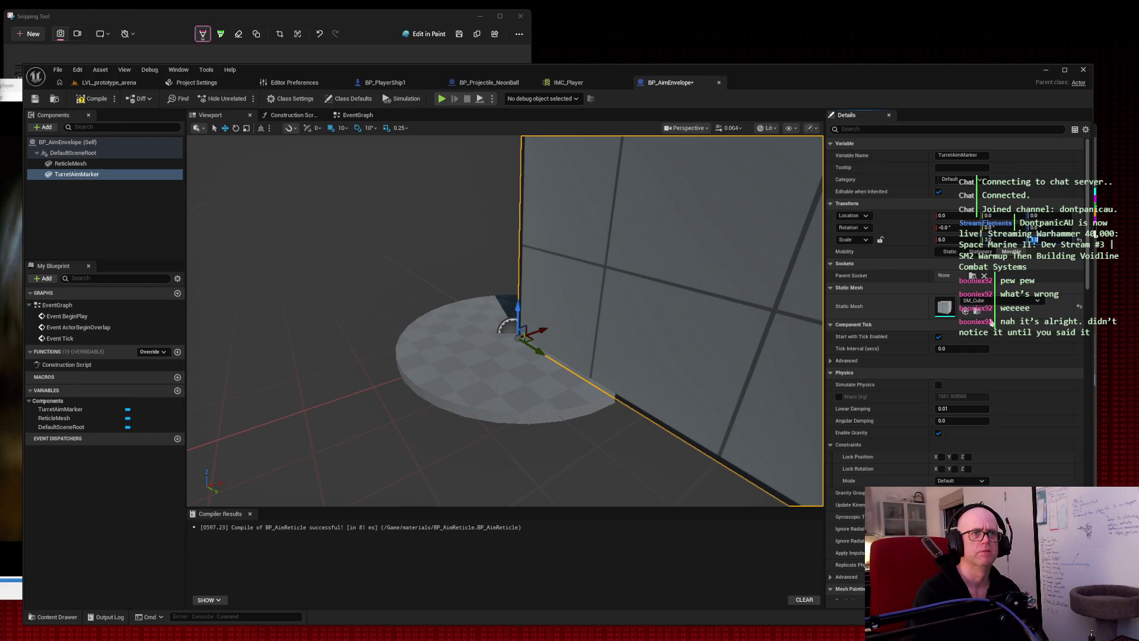
type("0.02")
key("Return")
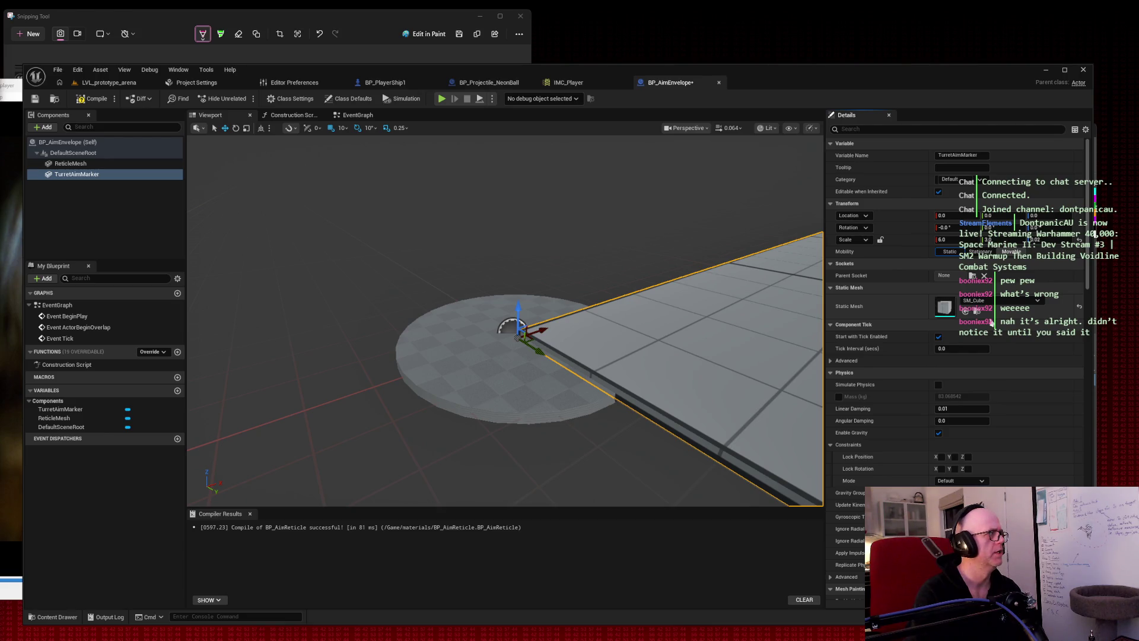
Rescale the marker to about X 0.6, Y 0.3, Z 0.02, making it a thin bar.
left_click(943, 239)
type("0.6")
key("Return")
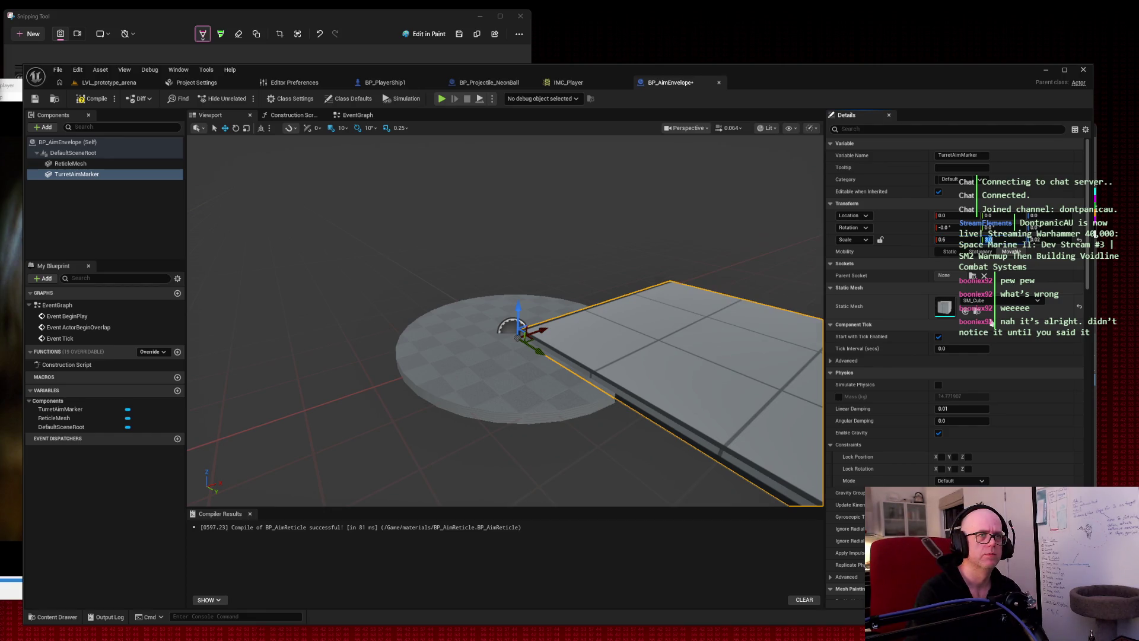
type("0.3")
key("Tab")
type("0.02")
left_click(943, 240)
type("0")
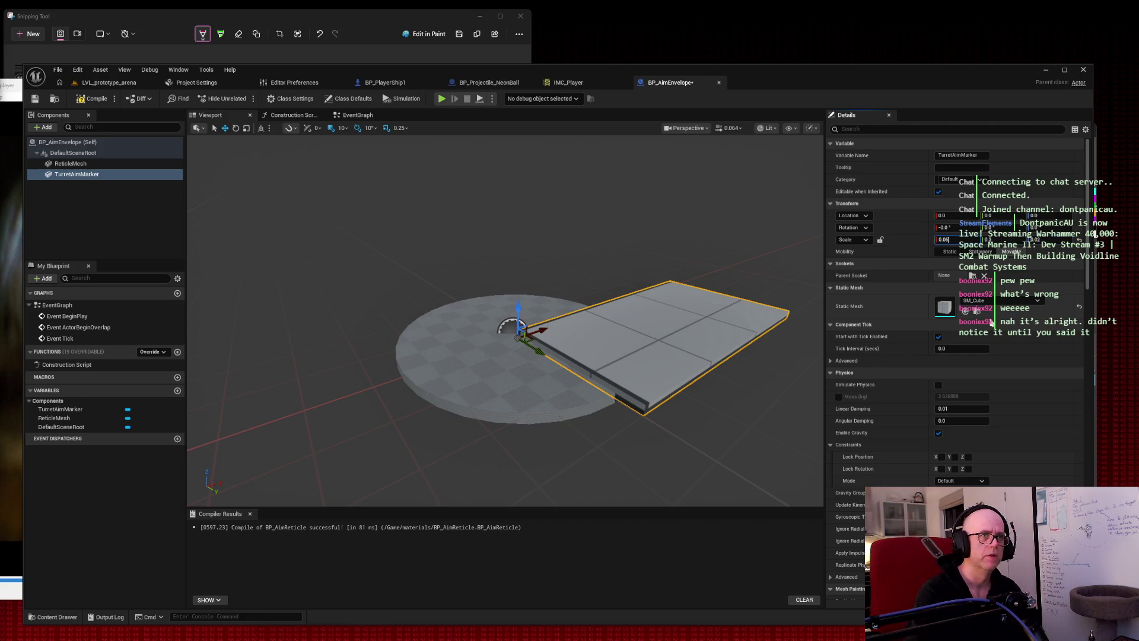
key("Return")
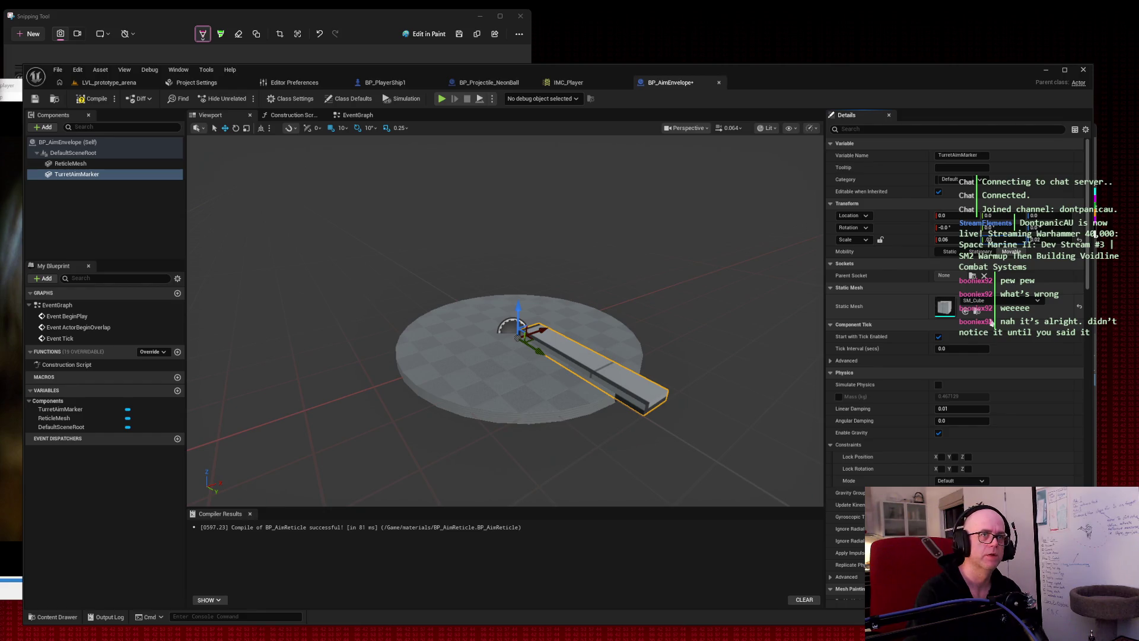
key("Tab")
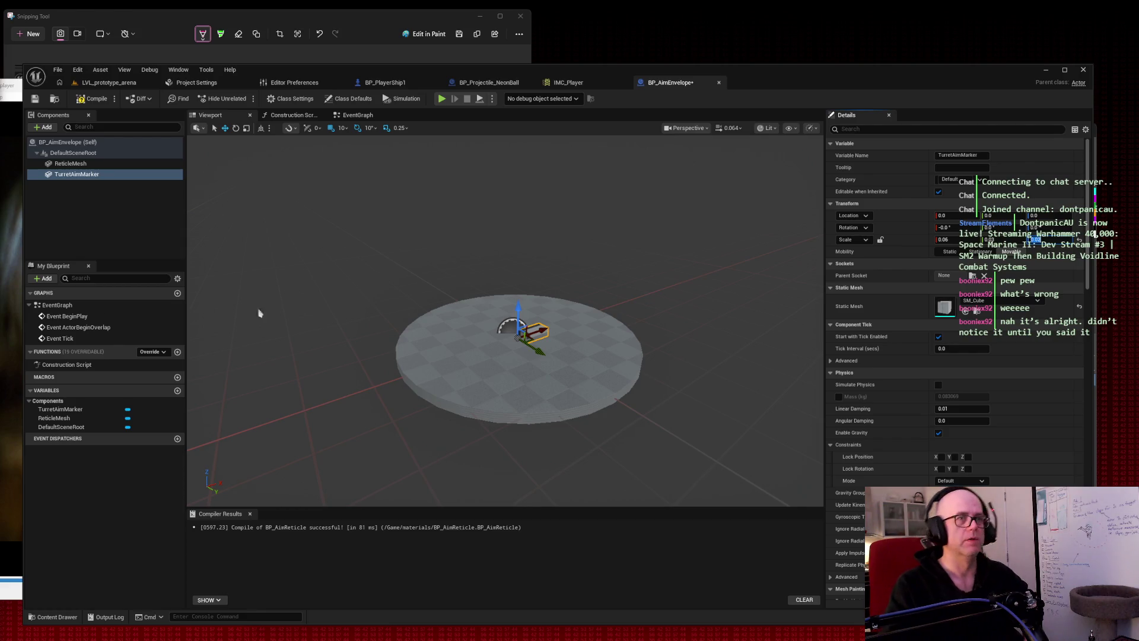
Set TurretAimMarker's X scale to 1.0, then deselect it.
left_click(946, 239)
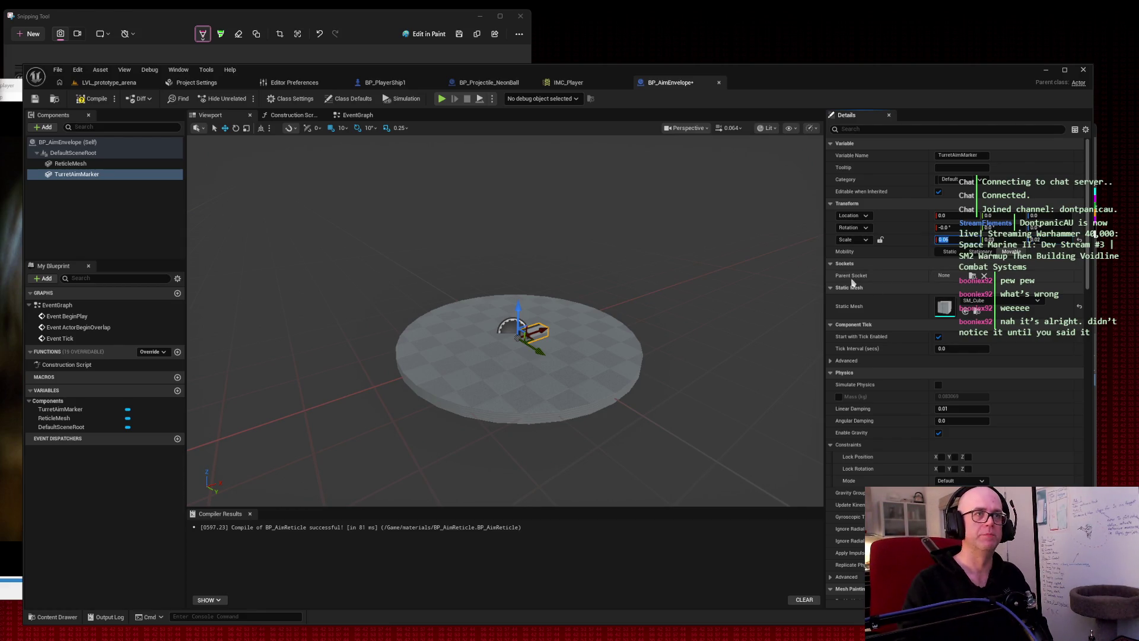
type("1")
key("Return")
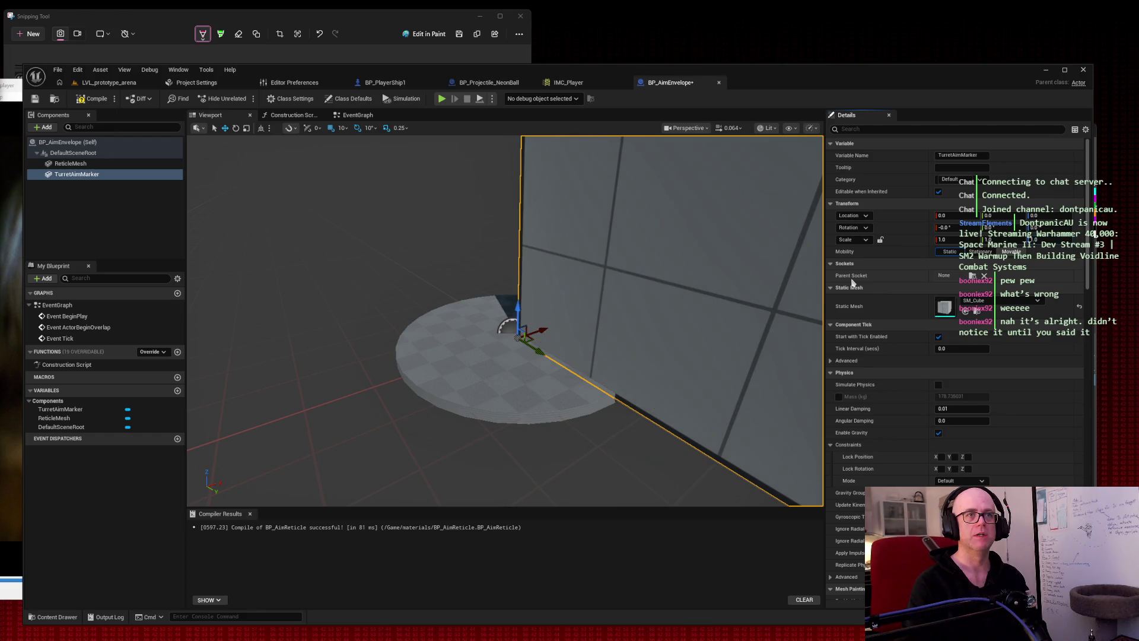
left_click(417, 250)
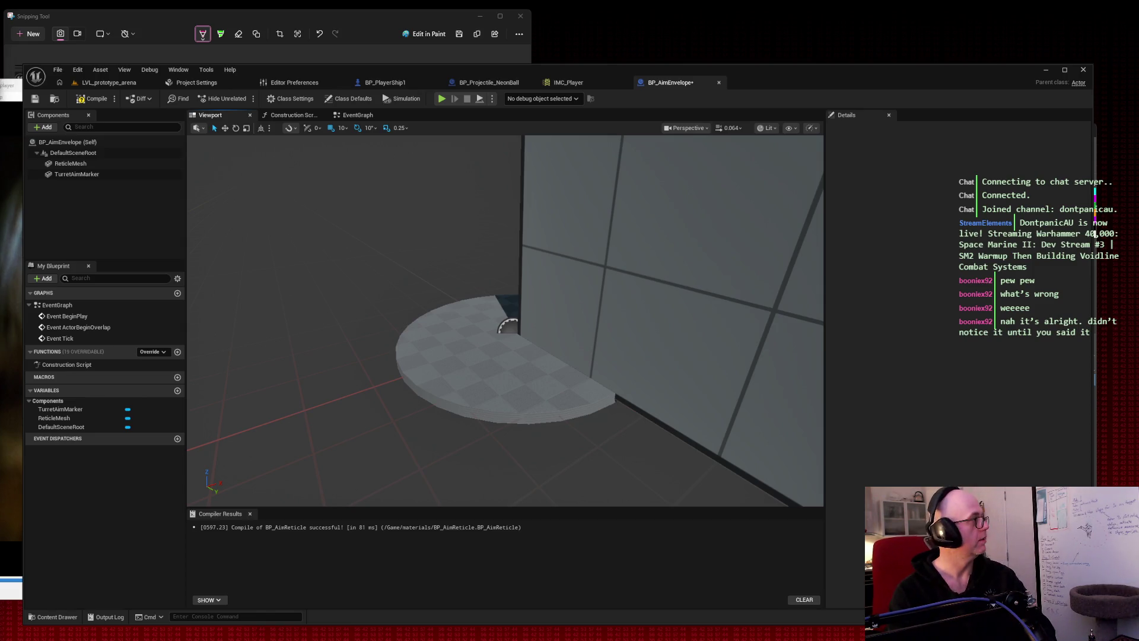
key("super+shift+s")
key("Escape")
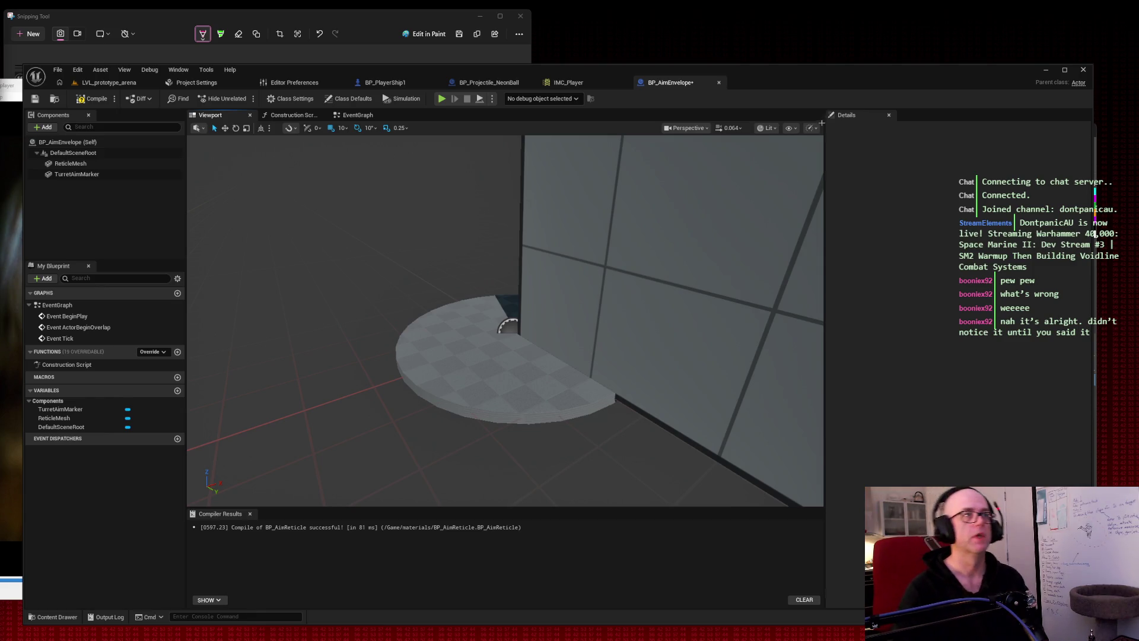
Reselect TurretAimMarker and scale it to 0.06, 0.06, 0.02.
left_click(783, 226)
left_click(942, 240)
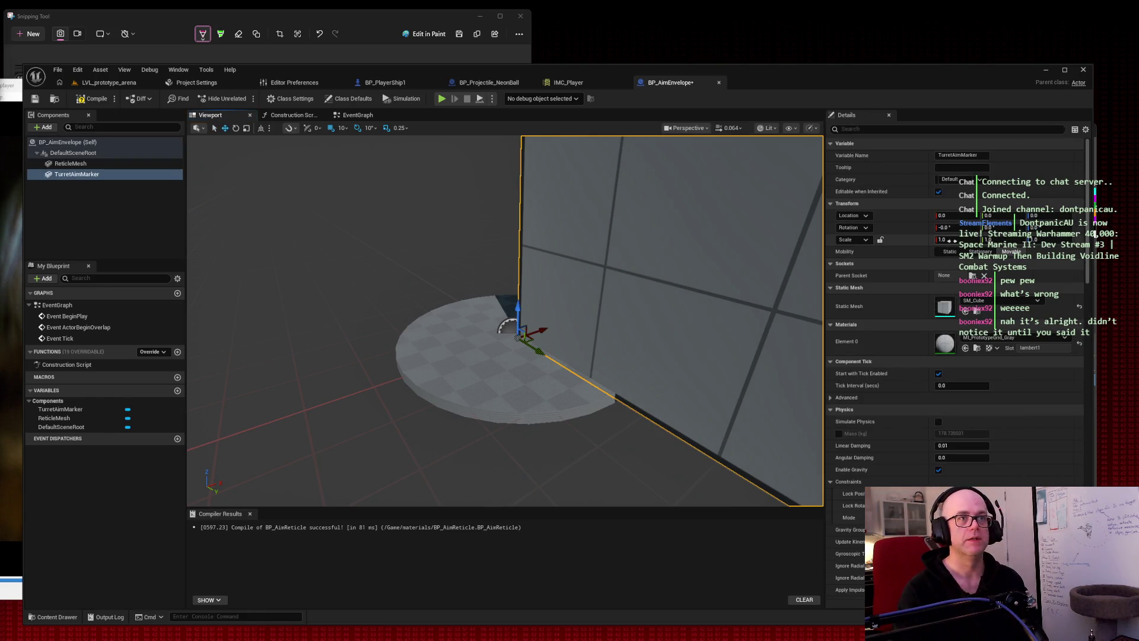
type("0.06")
key("Tab")
type("0.06")
key("Tab")
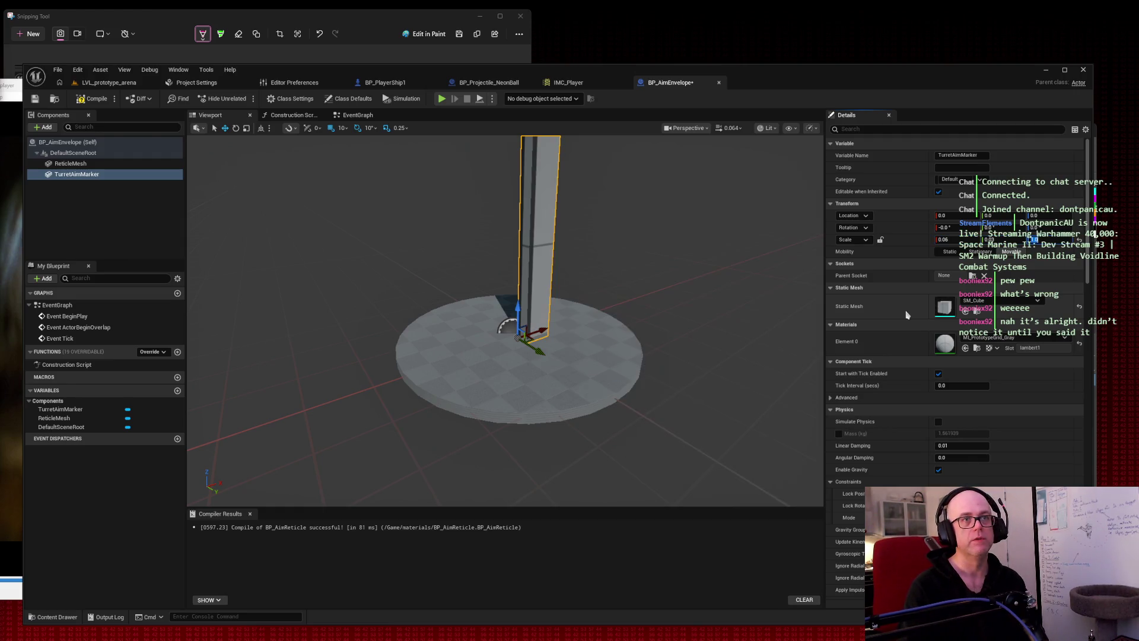
type("0.02")
key("Tab")
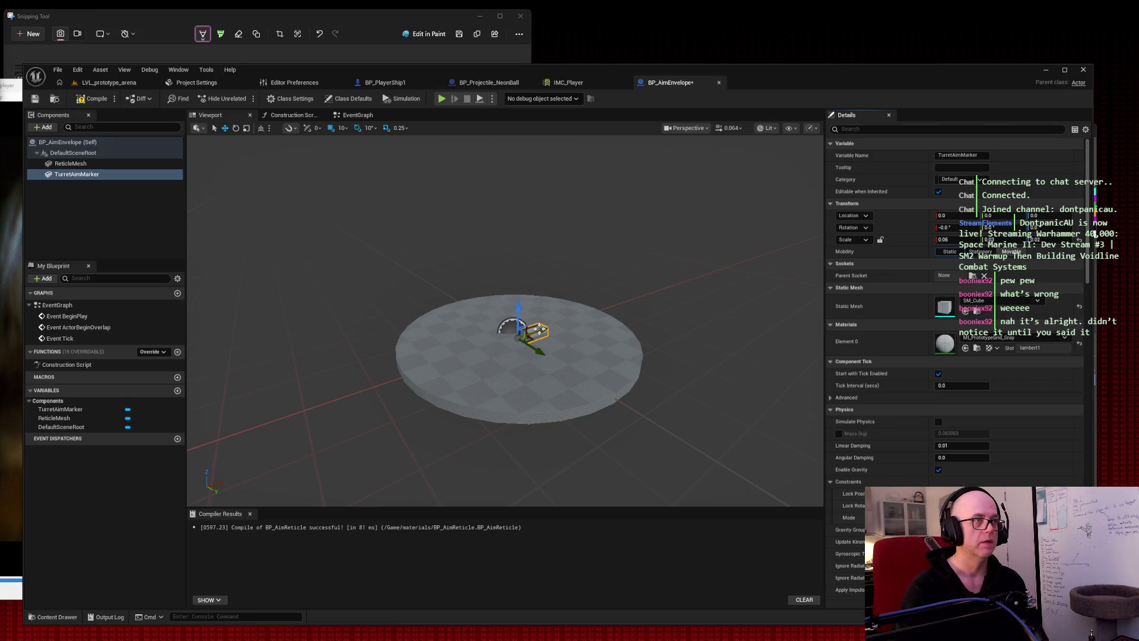
Move the marker along X to location 20 and frame the view on it.
left_click_drag(534, 330, 560, 320)
left_click_drag(580, 314, 590, 314)
key("f")
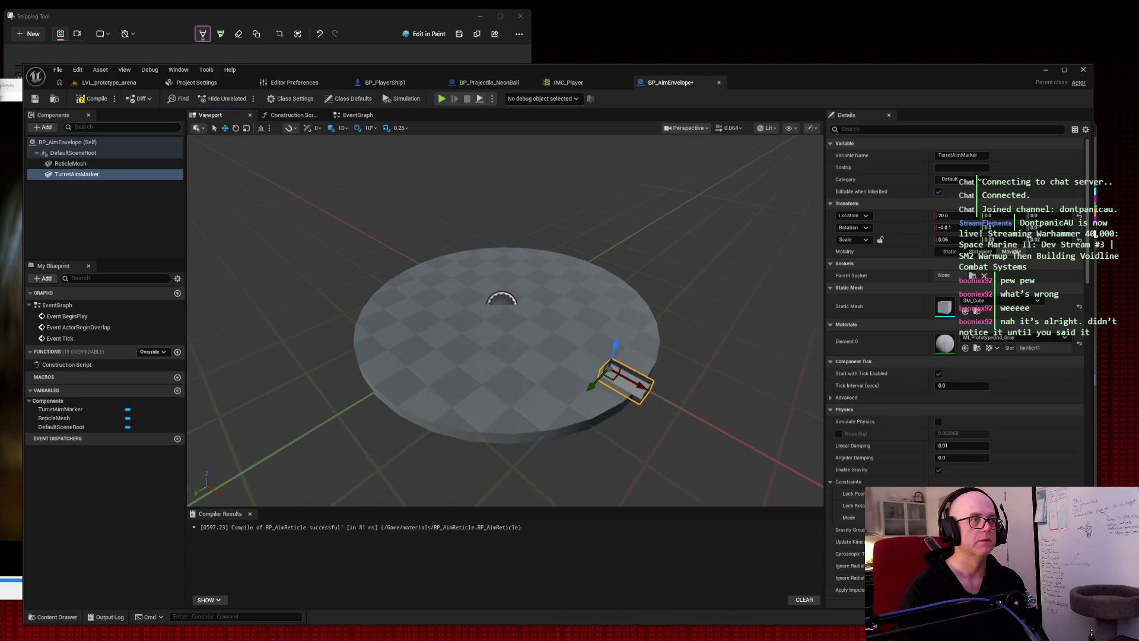
key("Escape")
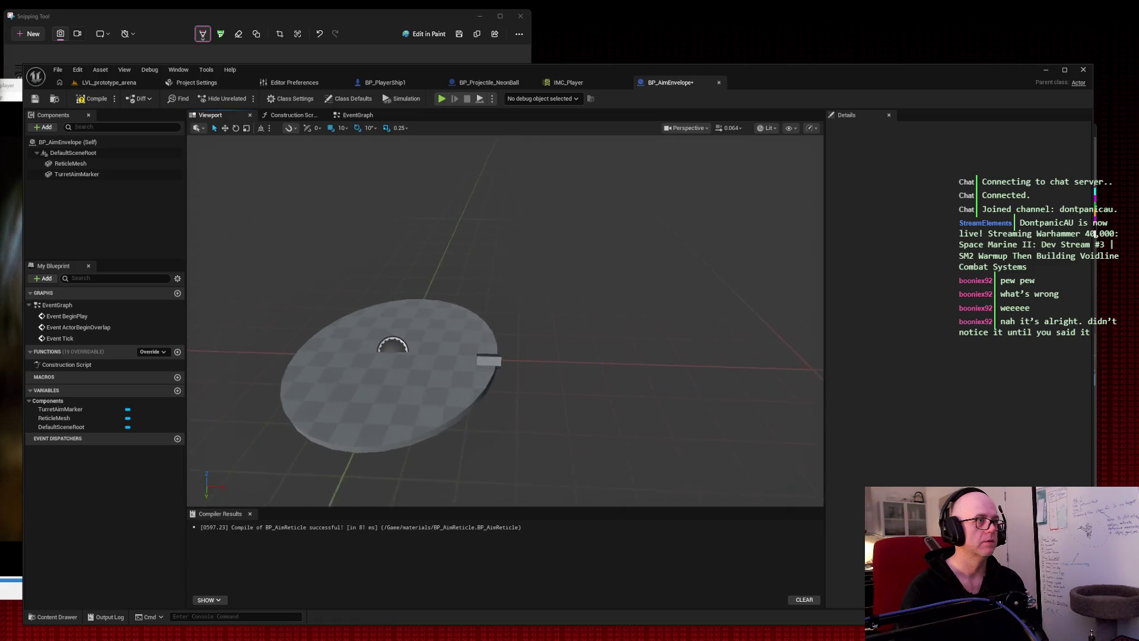
left_click(517, 349)
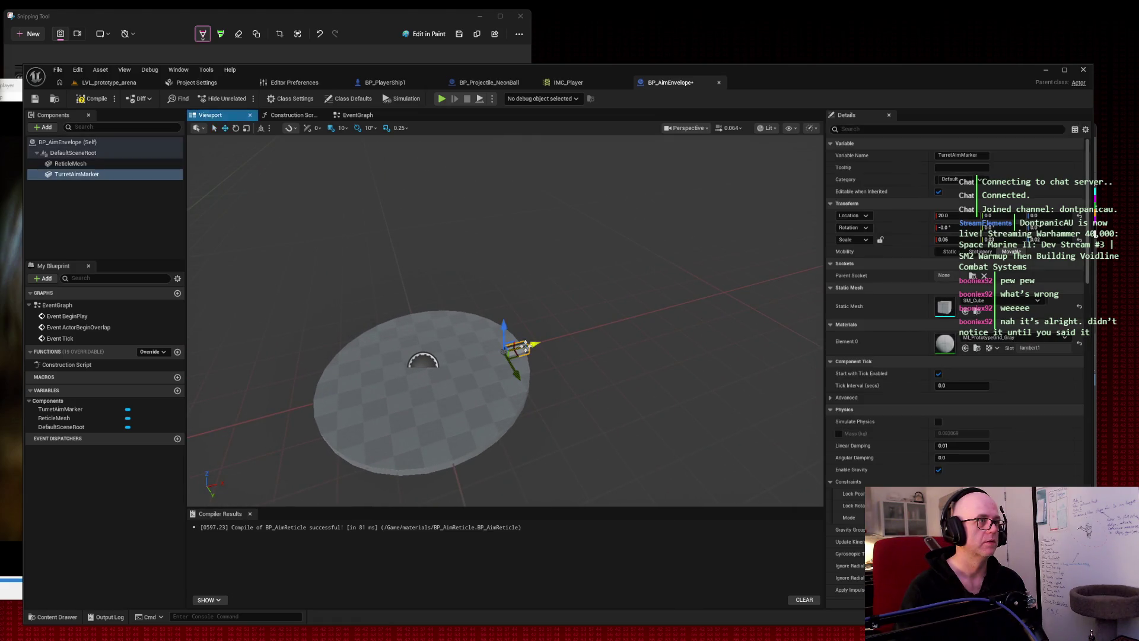
Snip the screen, compile and save BP_AimEnvelope, and briefly check its EventGraph.
key("shift+super+s")
mouse_move(17, 60)
left_mouse_down()
mouse_move(1112, 623)
mouse_move(1110, 633)
left_mouse_up()
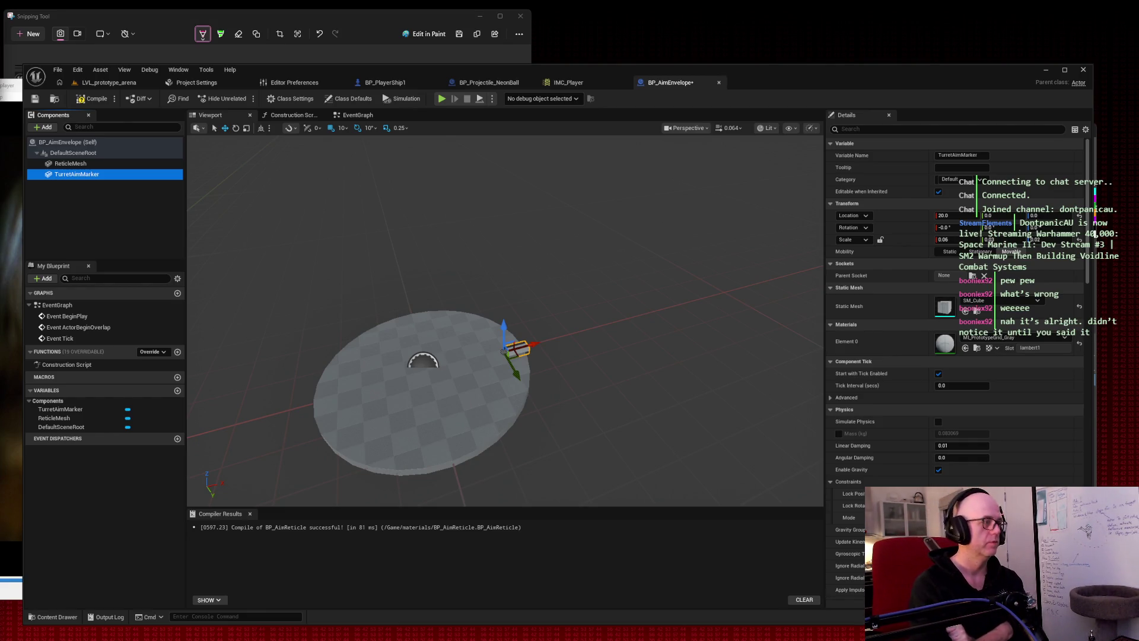
left_click(93, 99)
left_click(34, 101)
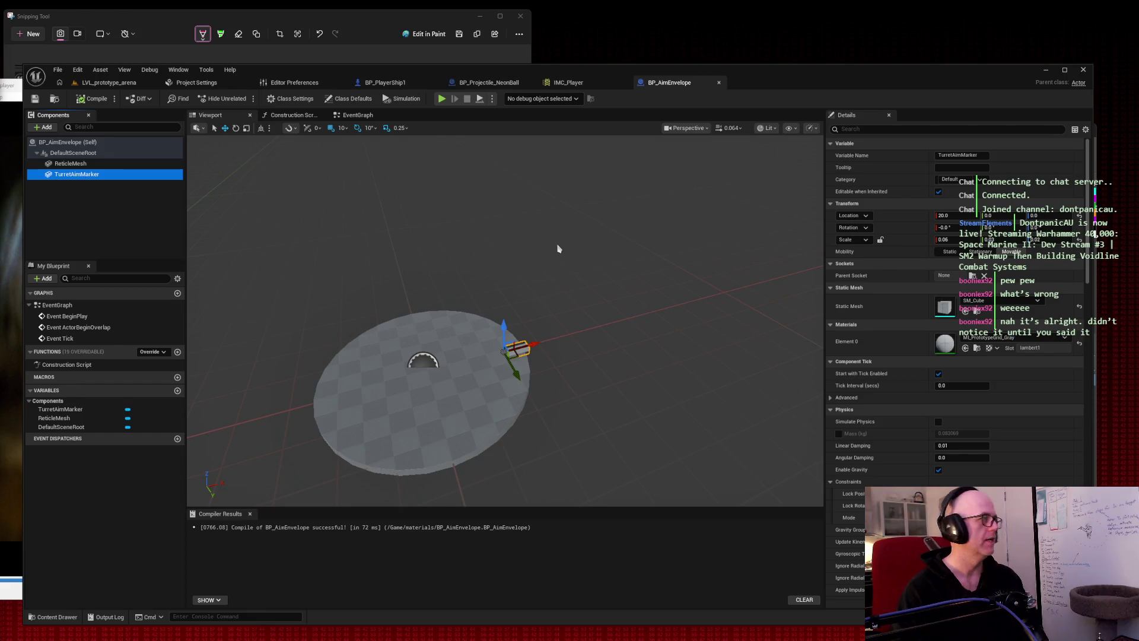
left_click(356, 117)
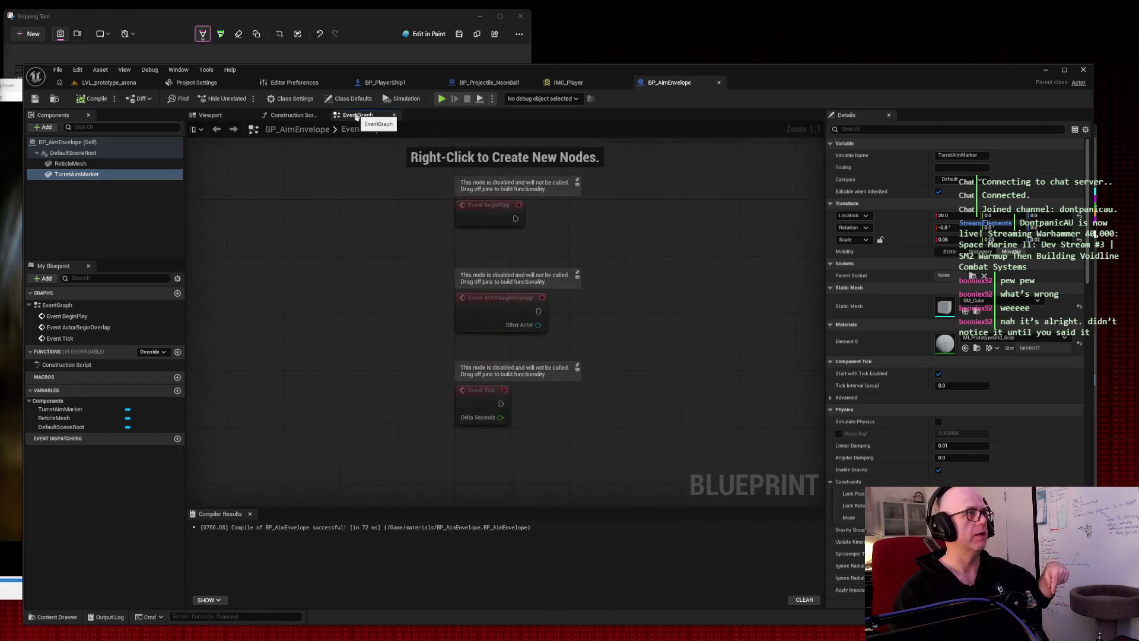
left_click(210, 115)
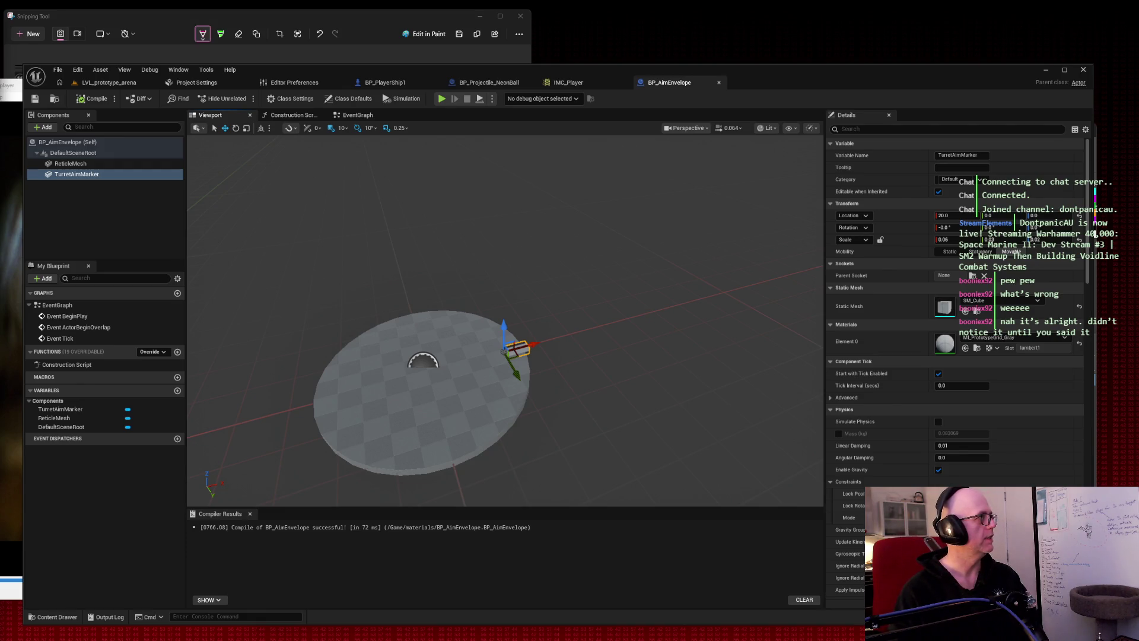
In BP_PlayerShip1, create a variable named AimEnvelopeActor and take a screen snip.
left_click(387, 83)
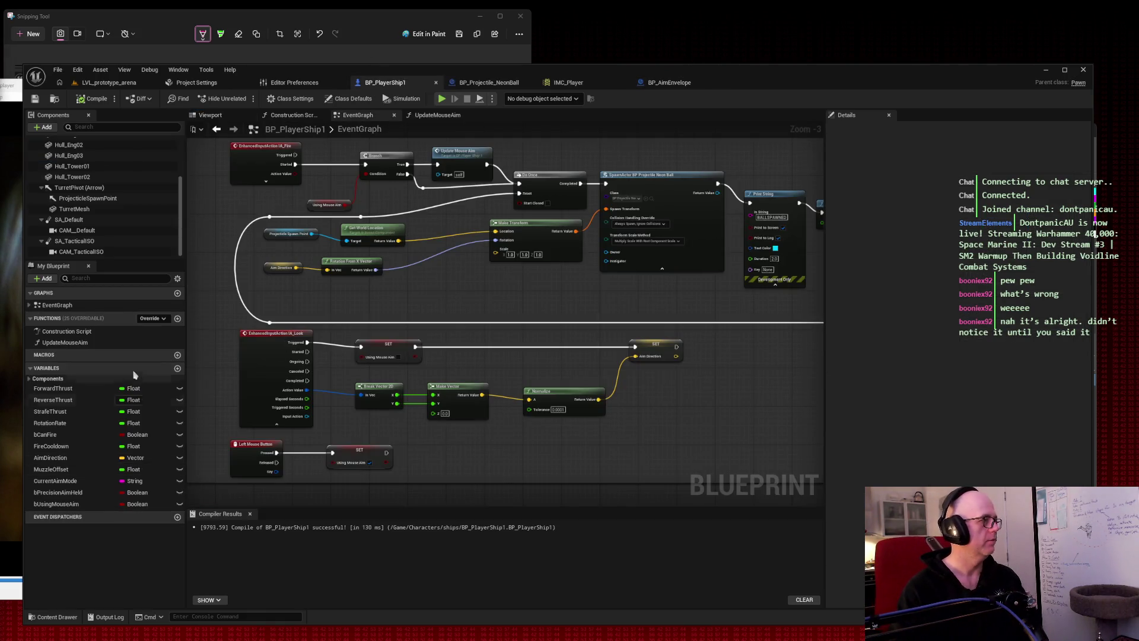
left_click(177, 369)
type("AimEnvelopeA")
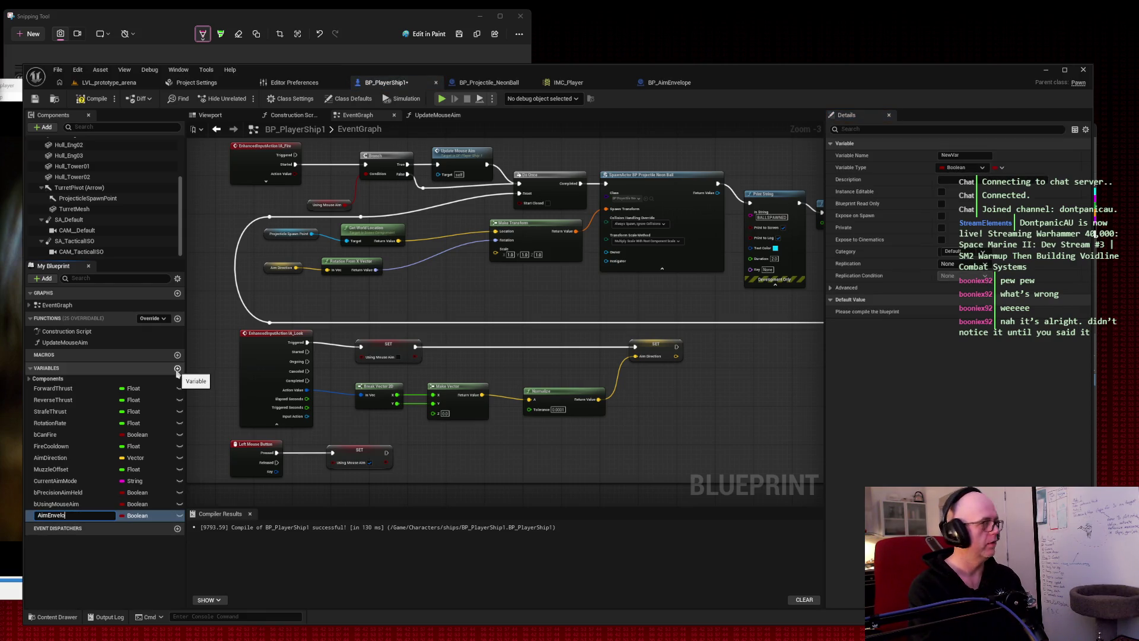
type("ctor")
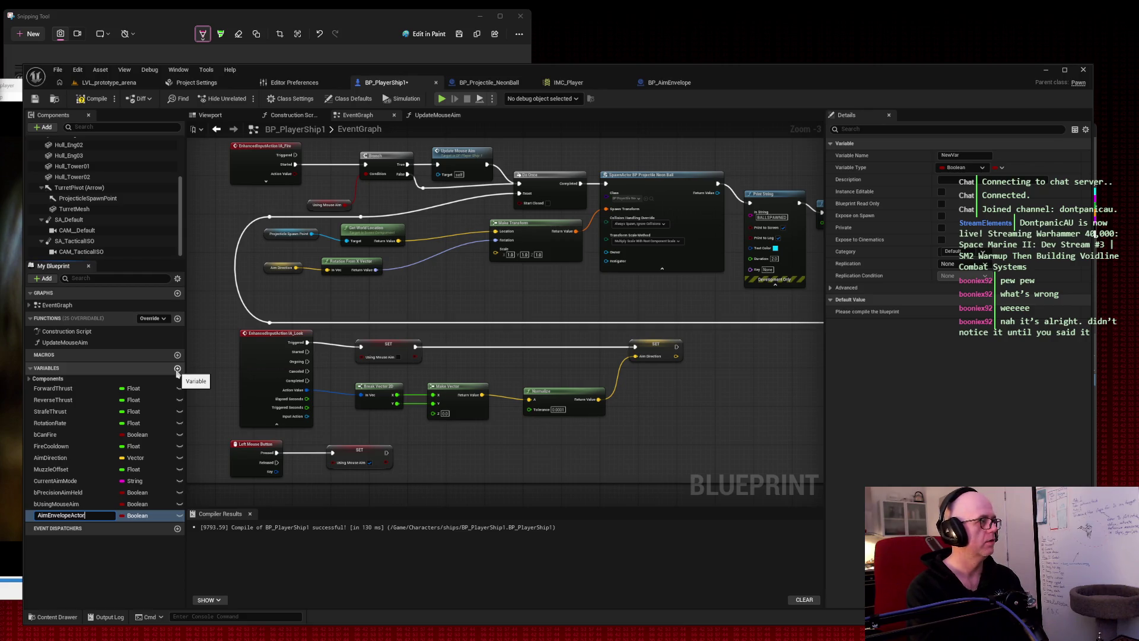
key("Return")
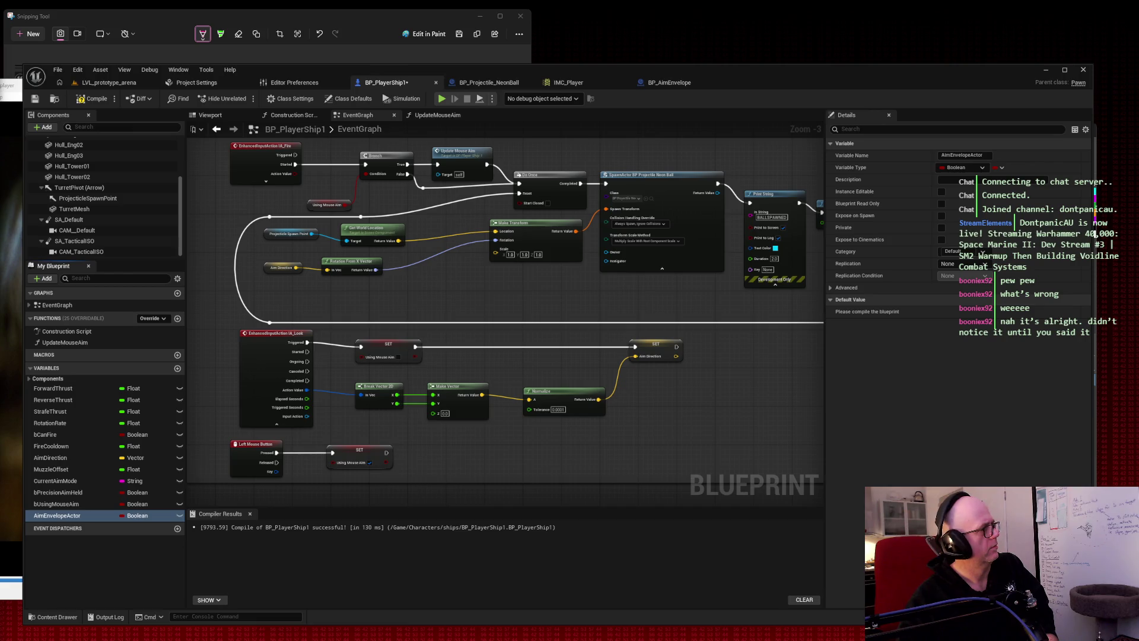
key("super+shift+s")
left_click_drag(10, 61, 977, 553)
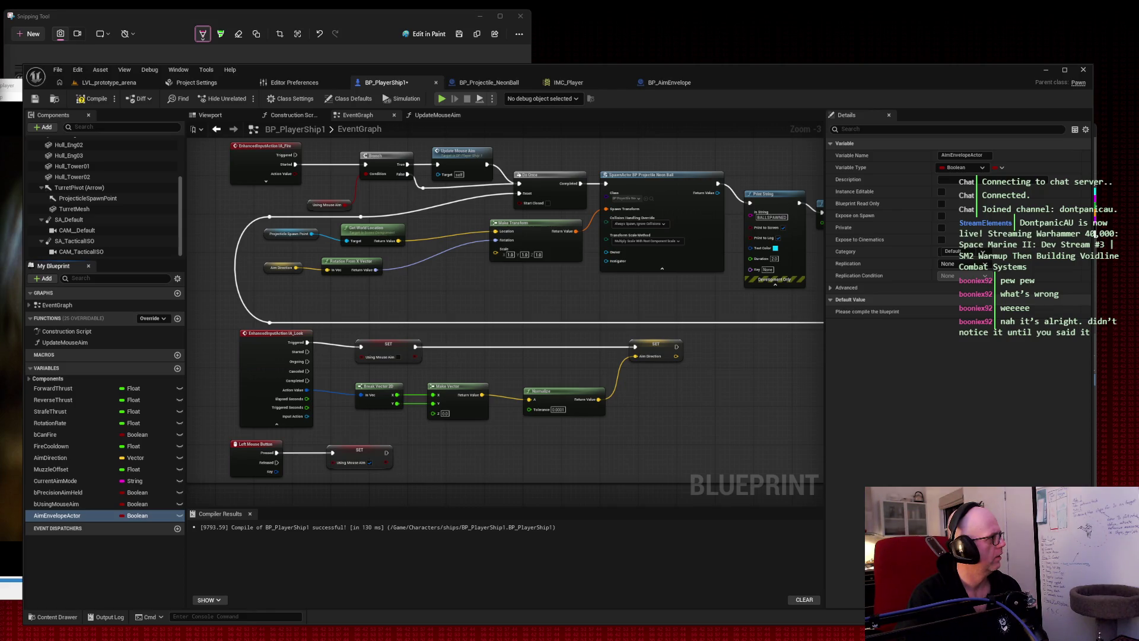
Change AimEnvelopeActor's type to a BP Aim Envelope object reference and compile BP_PlayerShip1.
left_click(141, 516)
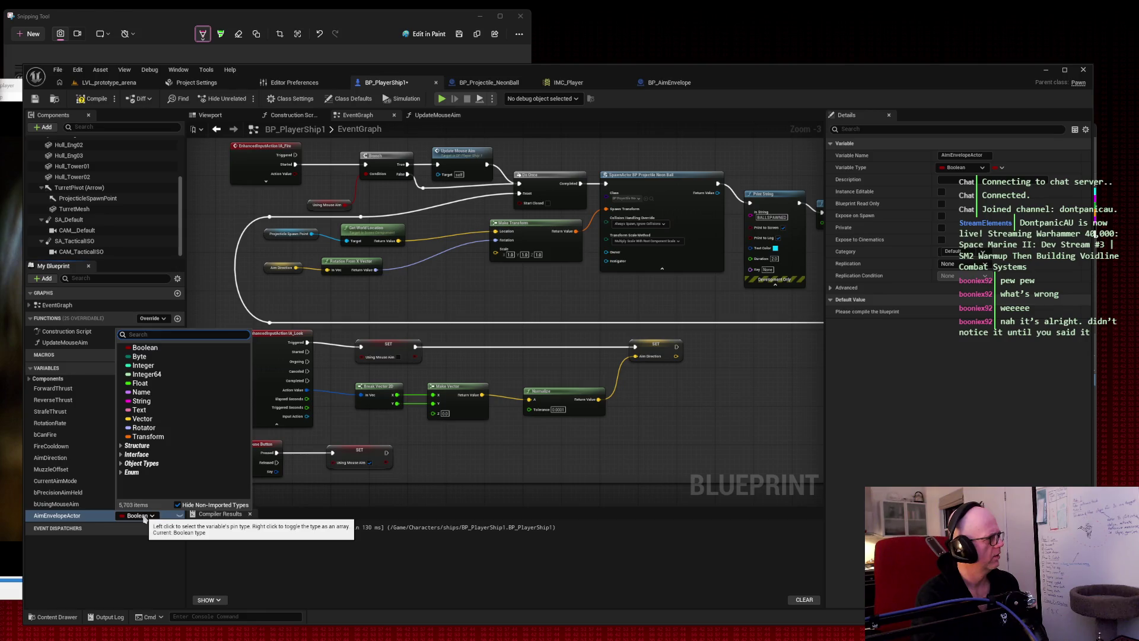
type("aimenvelope")
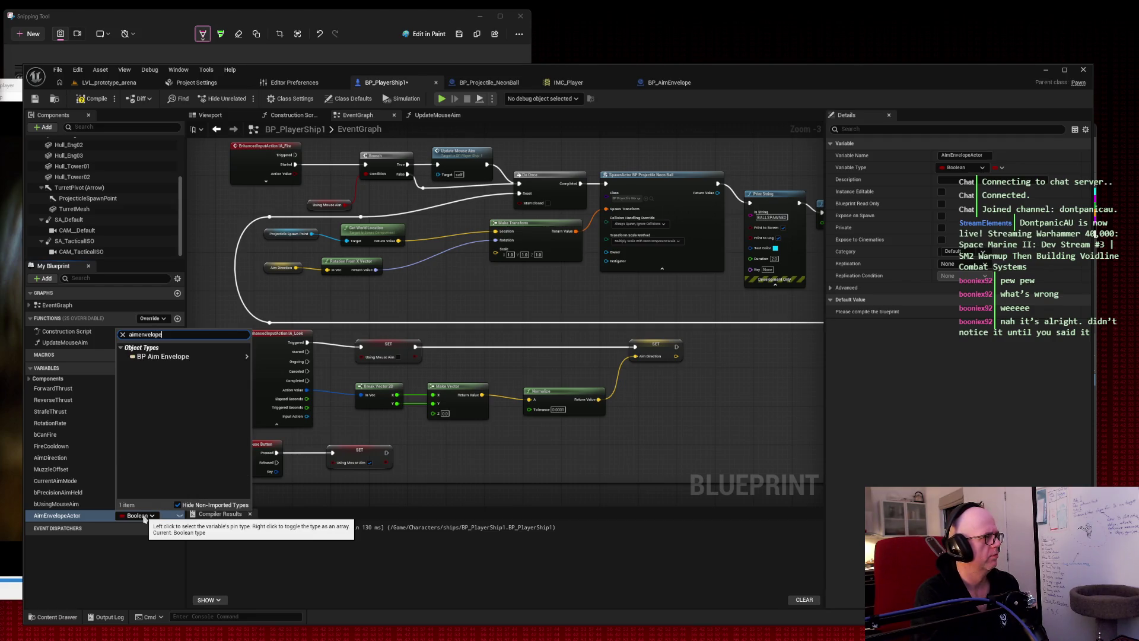
left_click(157, 357)
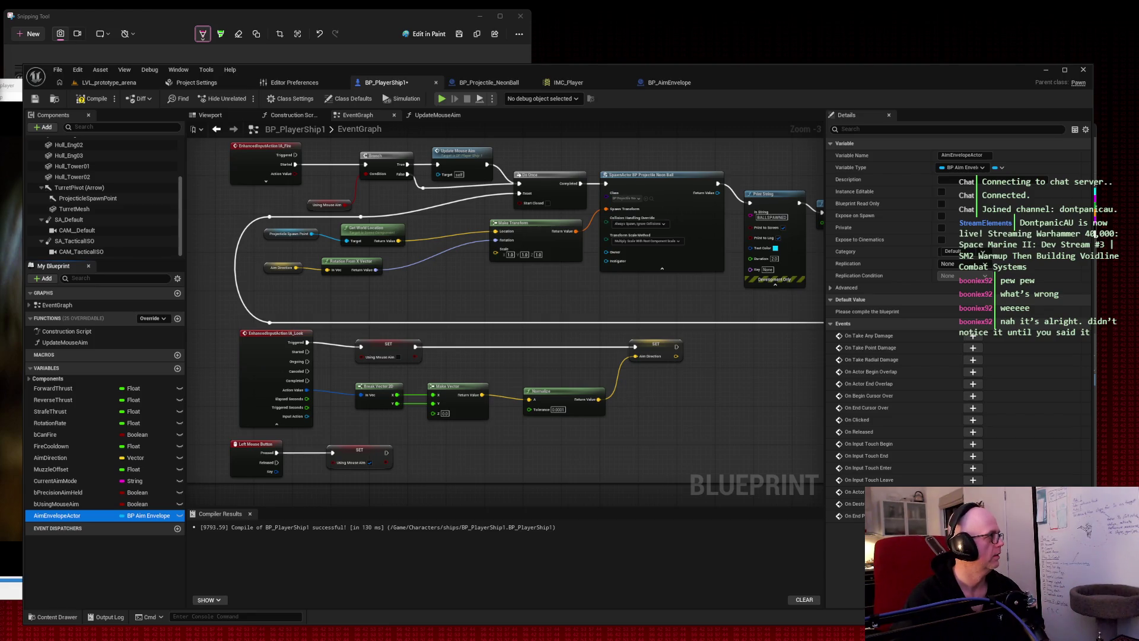
left_click(93, 98)
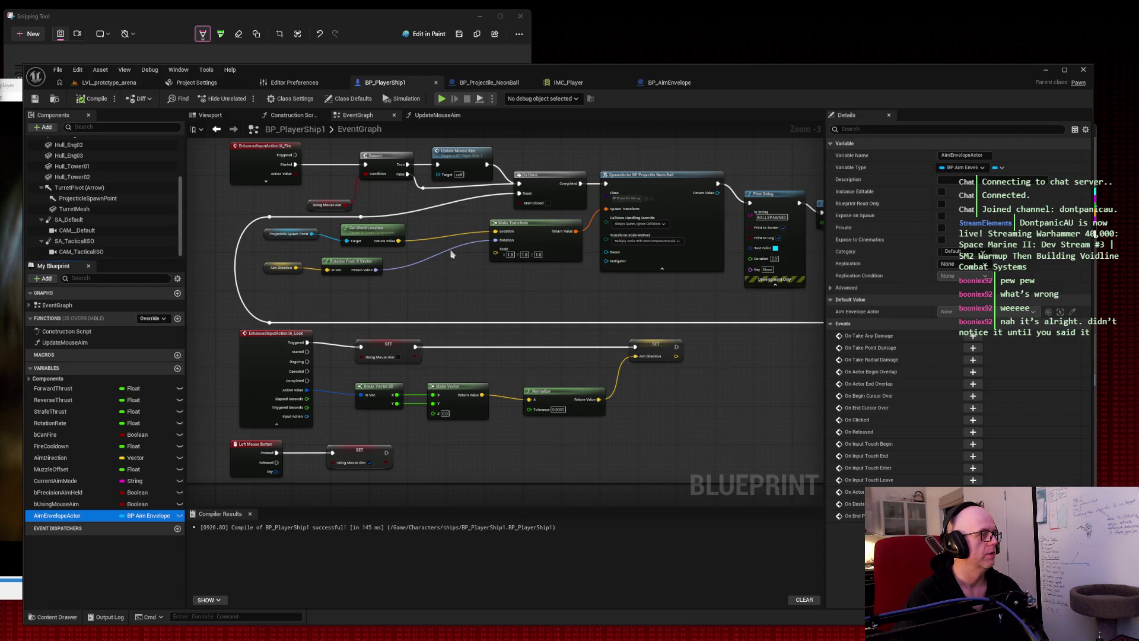
Add a comment box titled UI in free space below Camera Systems and enlarge it.
mouse_move(451, 250)
left_mouse_down()
mouse_move(471, 391)
mouse_move(467, 248)
mouse_move(243, 379)
mouse_move(246, 393)
mouse_move(368, 412)
mouse_move(345, 482)
mouse_move(300, 417)
left_mouse_up()
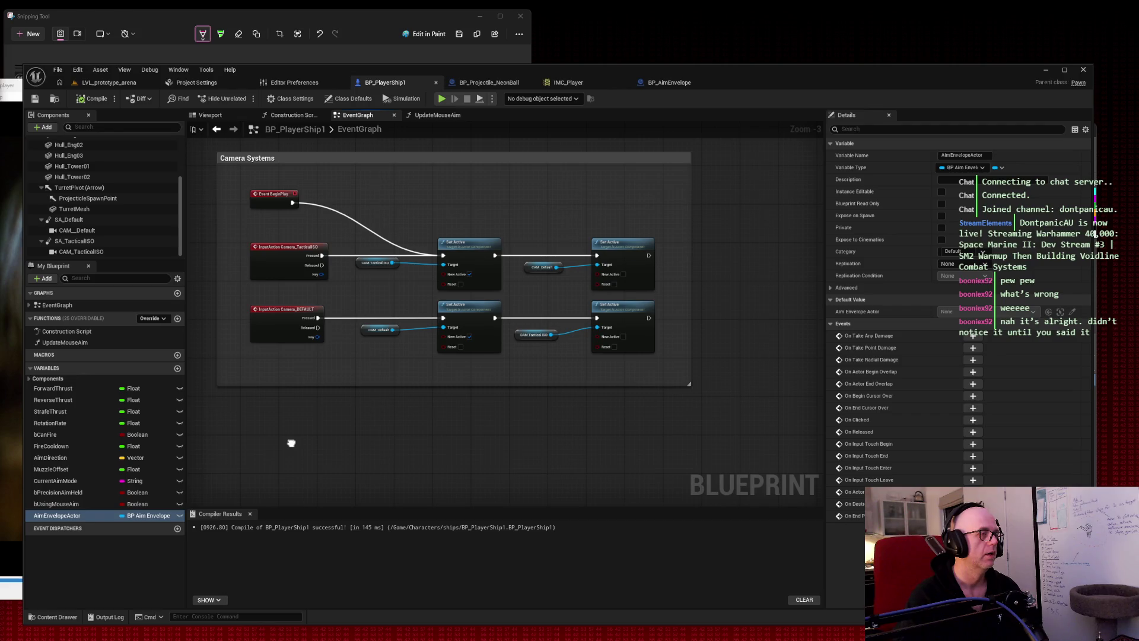
left_click_drag(292, 443, 279, 394)
right_click(281, 396)
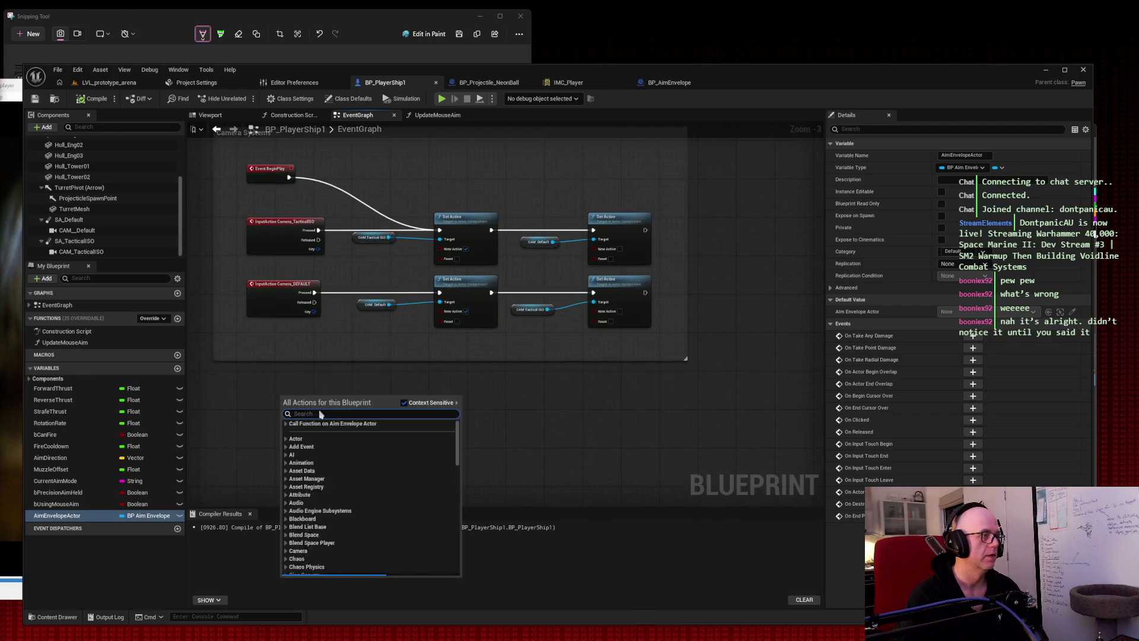
type("comment")
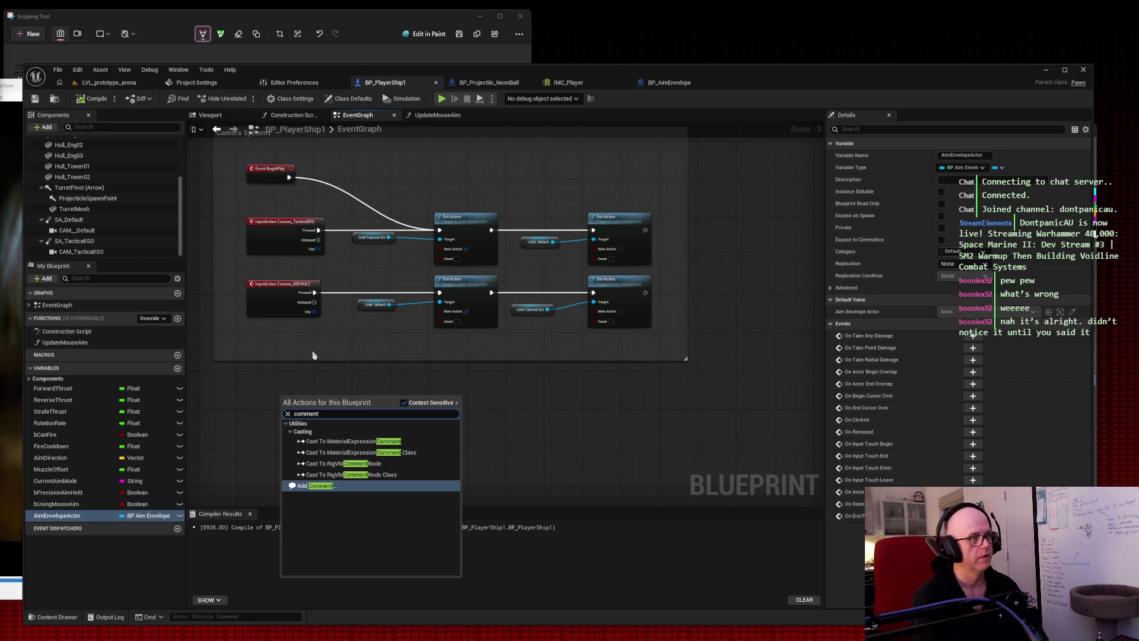
key("Return")
type("UI")
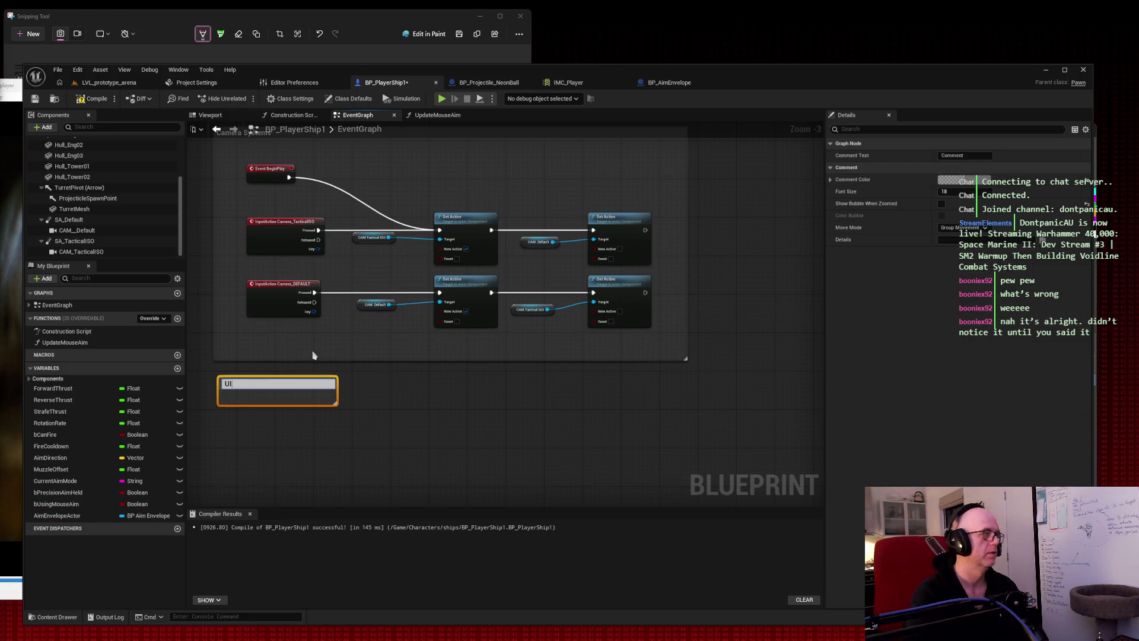
left_click(422, 421)
mouse_move(337, 405)
left_mouse_down()
mouse_move(582, 610)
mouse_move(771, 635)
left_mouse_up()
left_click_drag(738, 427, 745, 234)
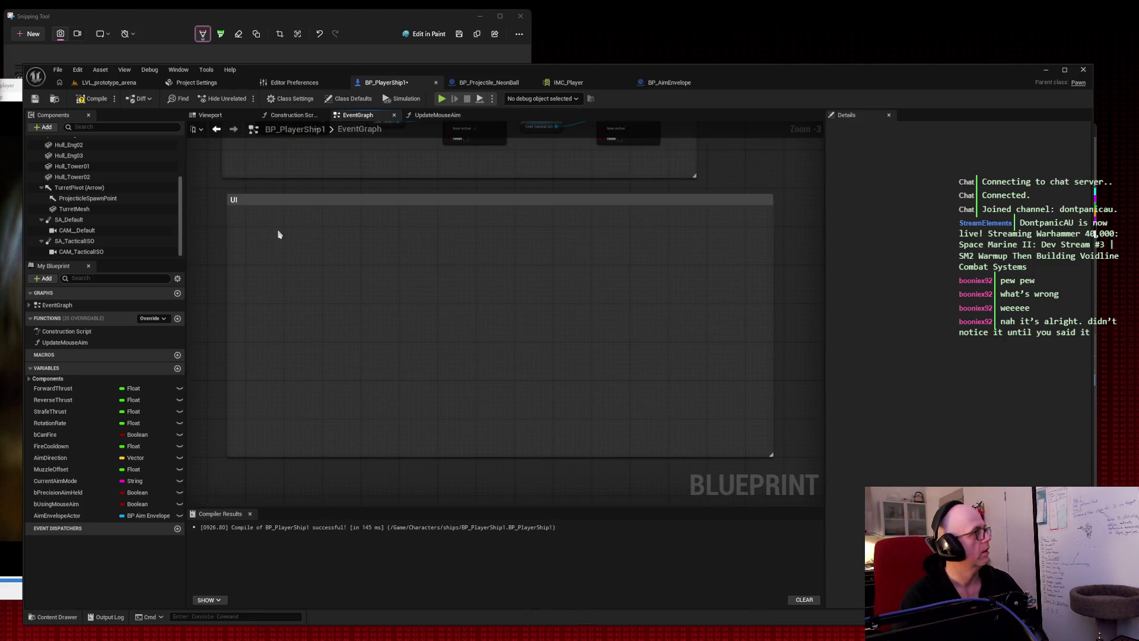
Jump to the existing Event BeginPlay node and zoom out to show it beside the UI box.
right_click(278, 235)
type("event begin")
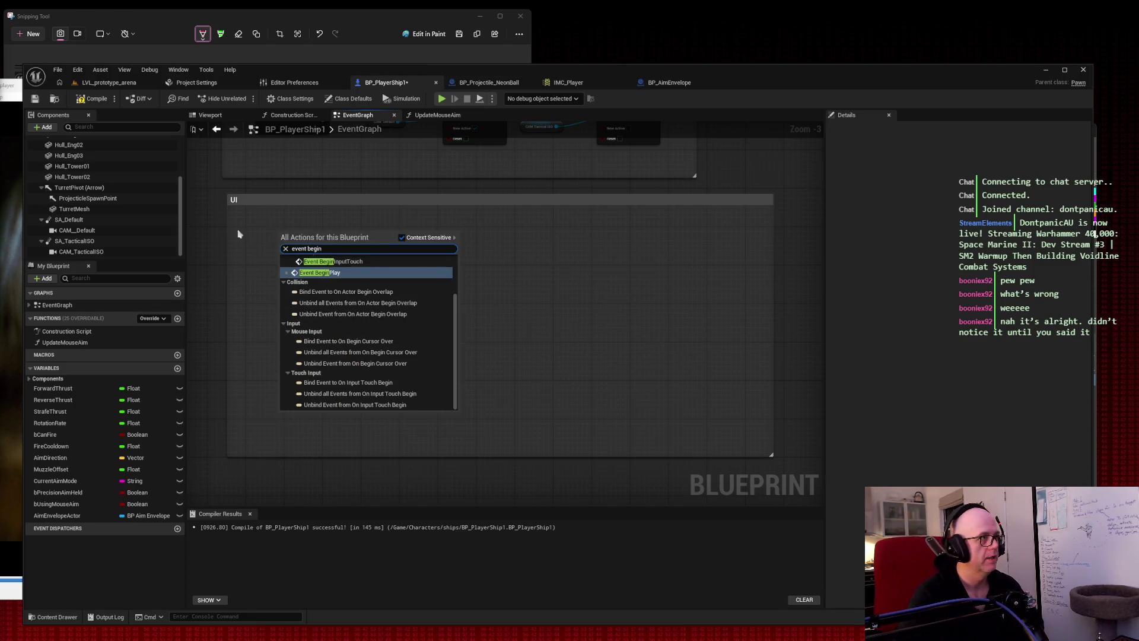
key("Return")
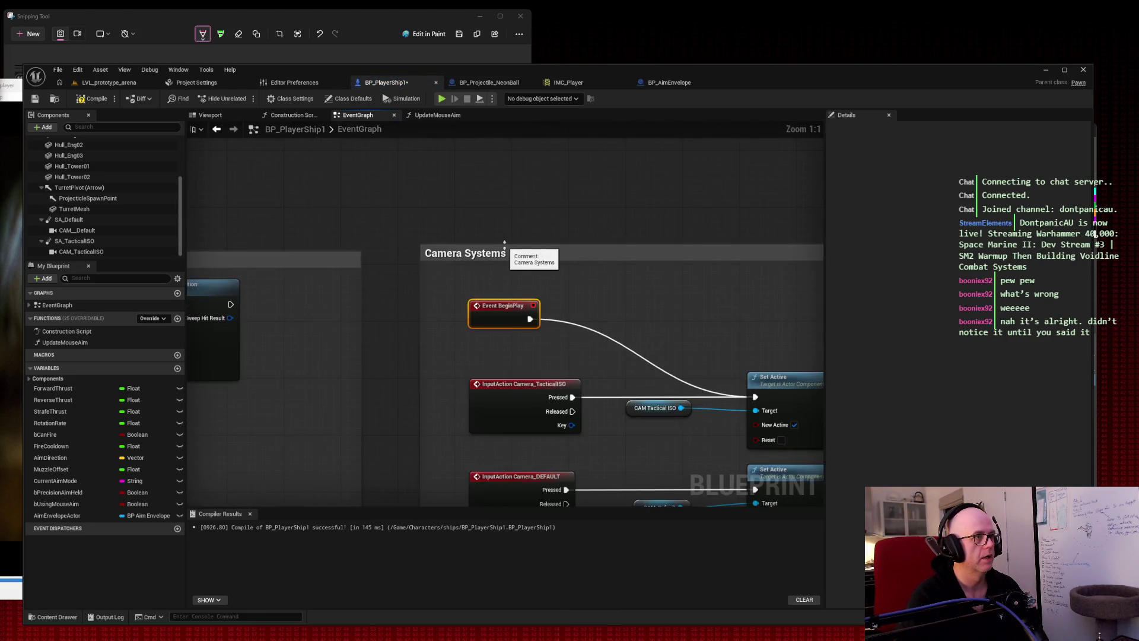
left_click_drag(582, 203, 419, 132)
scroll(395, 196, "down", 4)
right_click(355, 381)
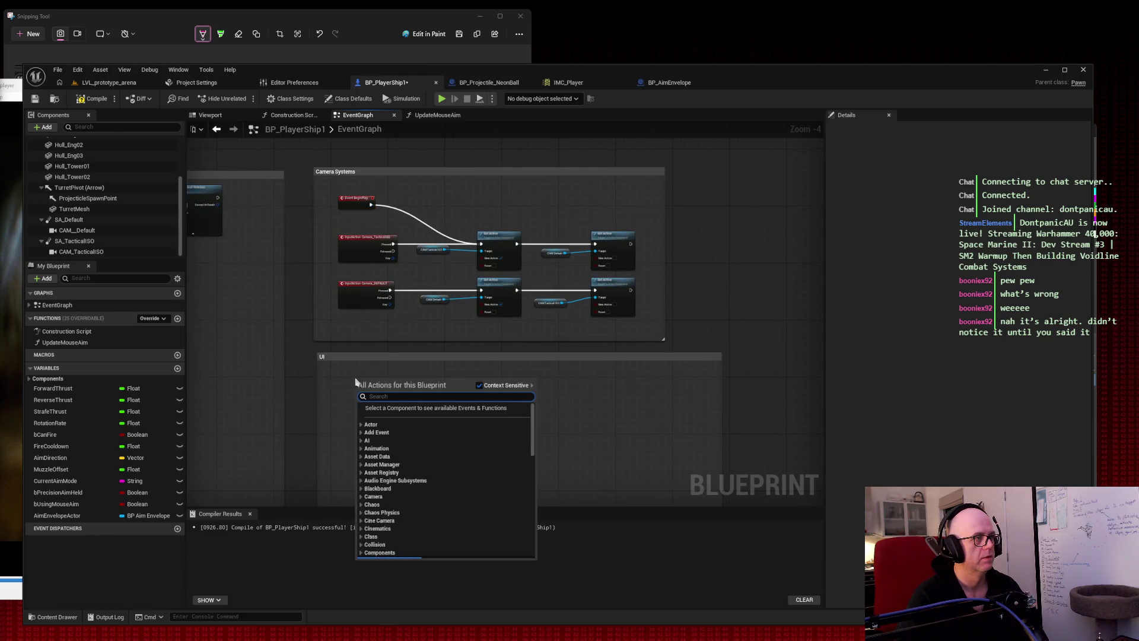
type("event")
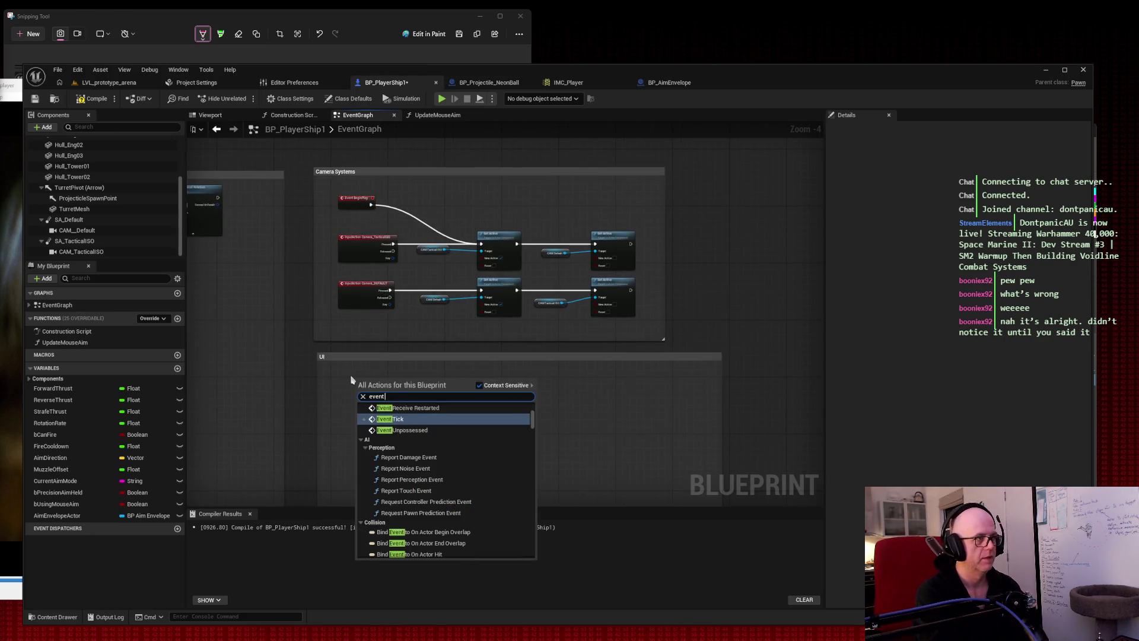
type(" begin")
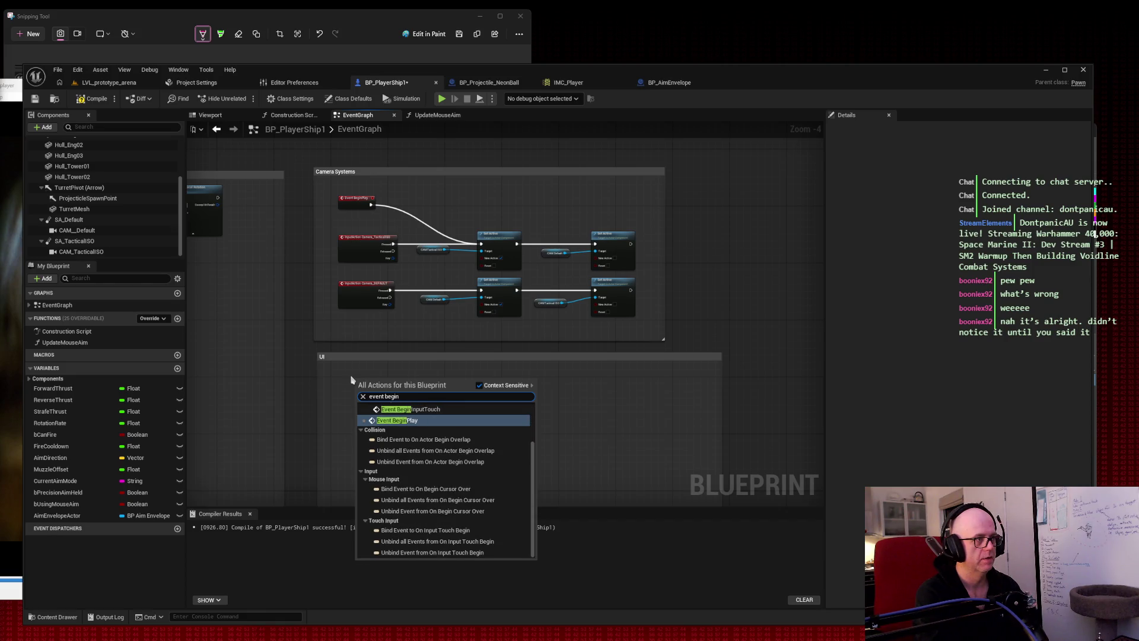
type("play")
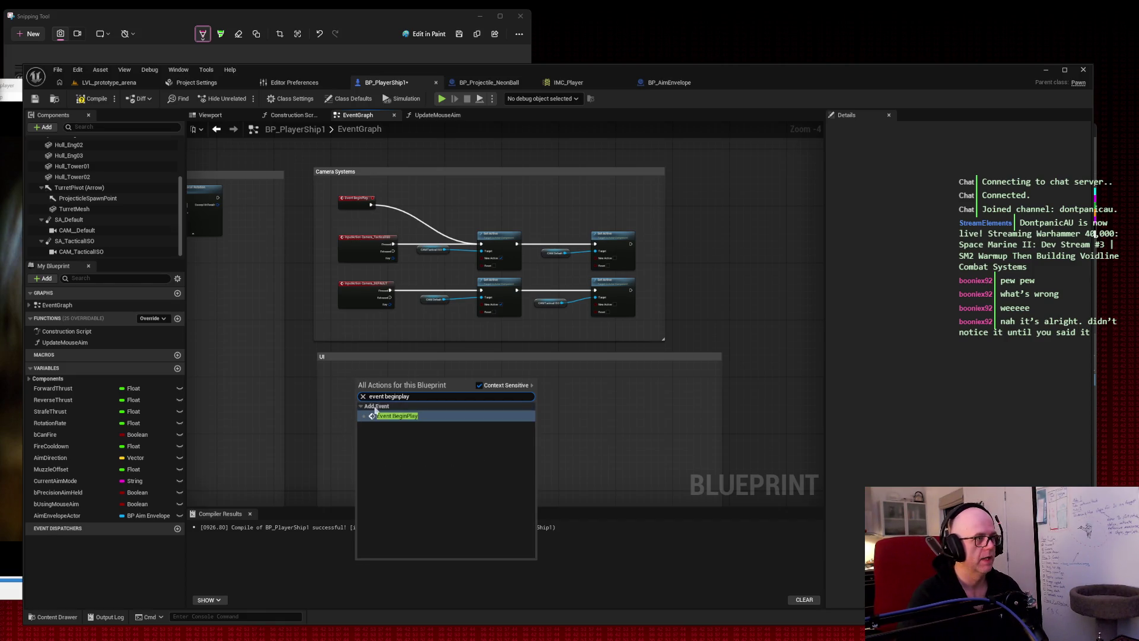
left_click(410, 418)
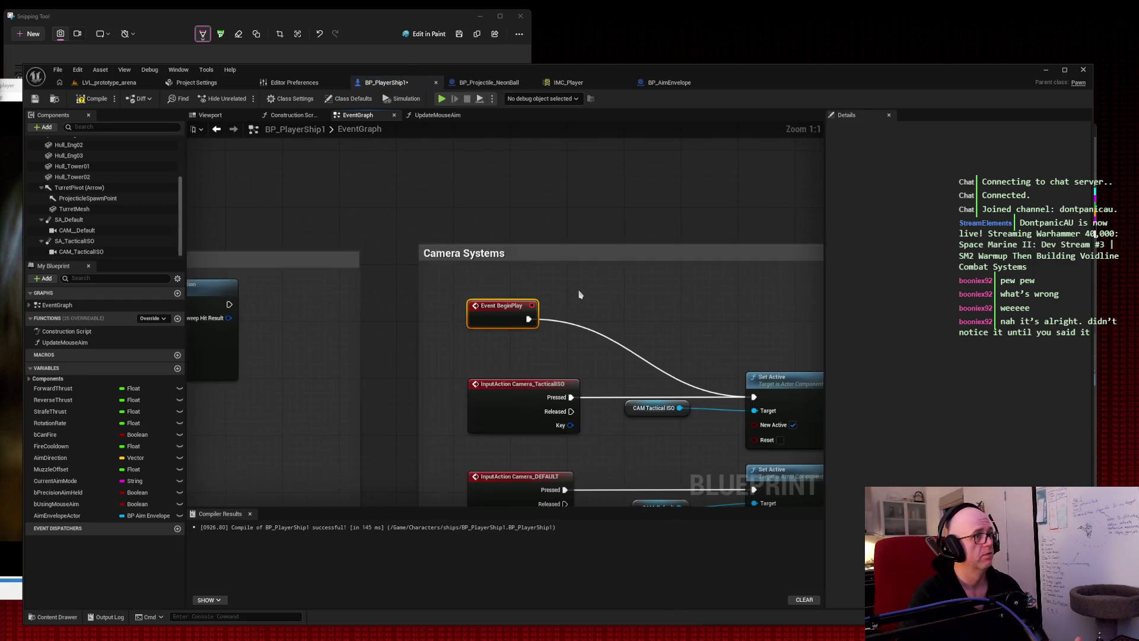
scroll(587, 291, "down", 2)
scroll(386, 155, "down", 2)
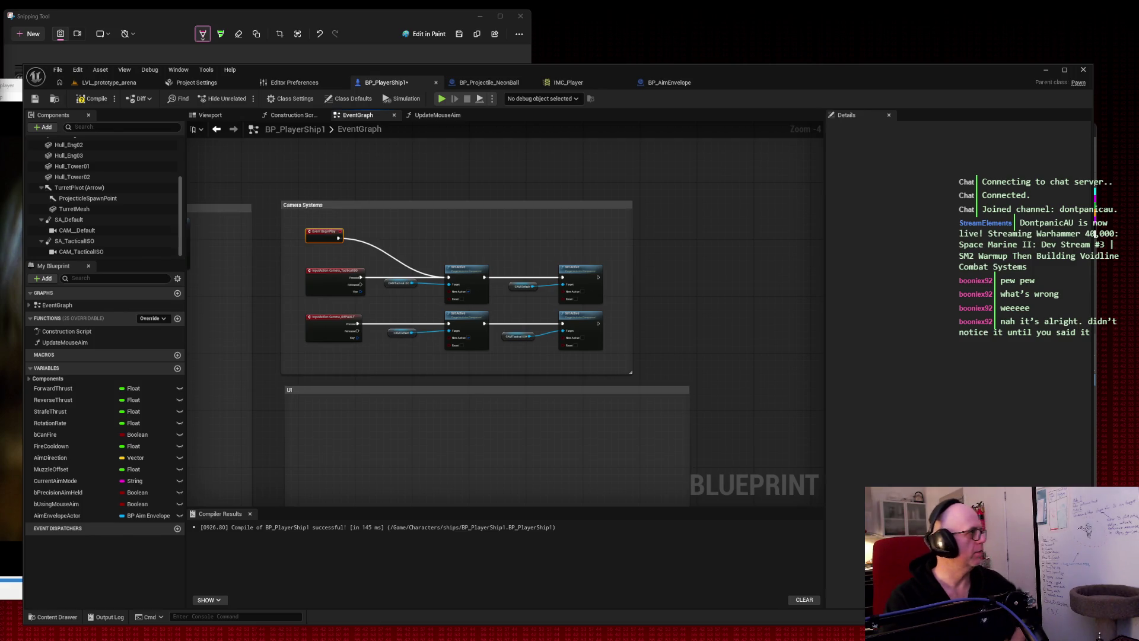
mouse_move(340, 239)
left_mouse_down()
mouse_move(380, 351)
mouse_move(326, 423)
left_mouse_up()
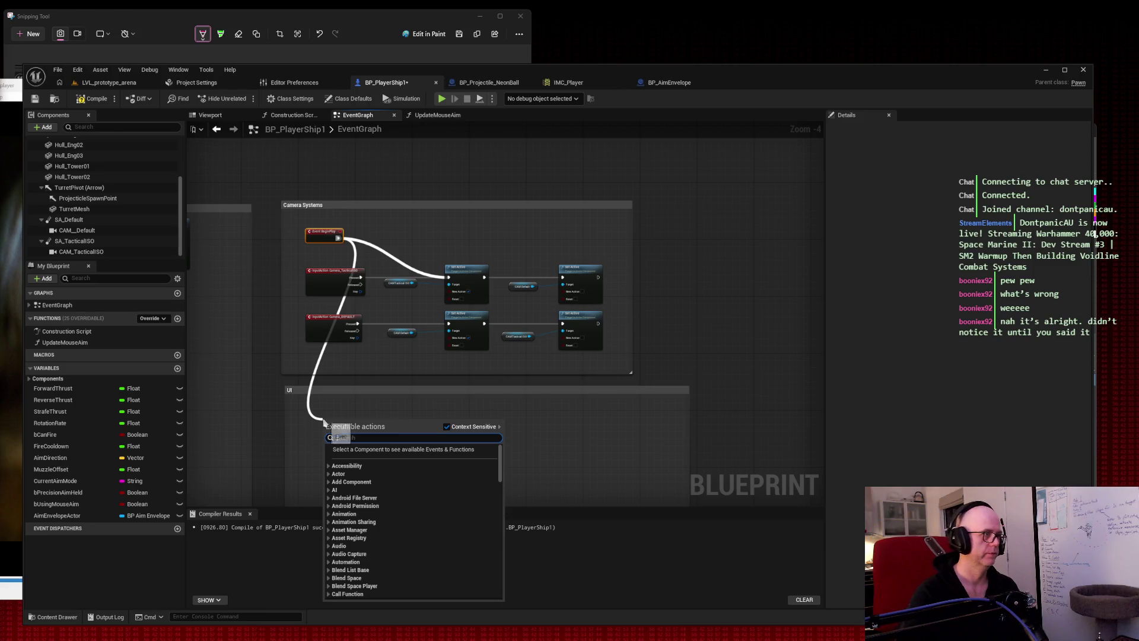
Add a Spawn Actor from Class node off Event BeginPlay and move it into the UI box.
type("spawn actor from c")
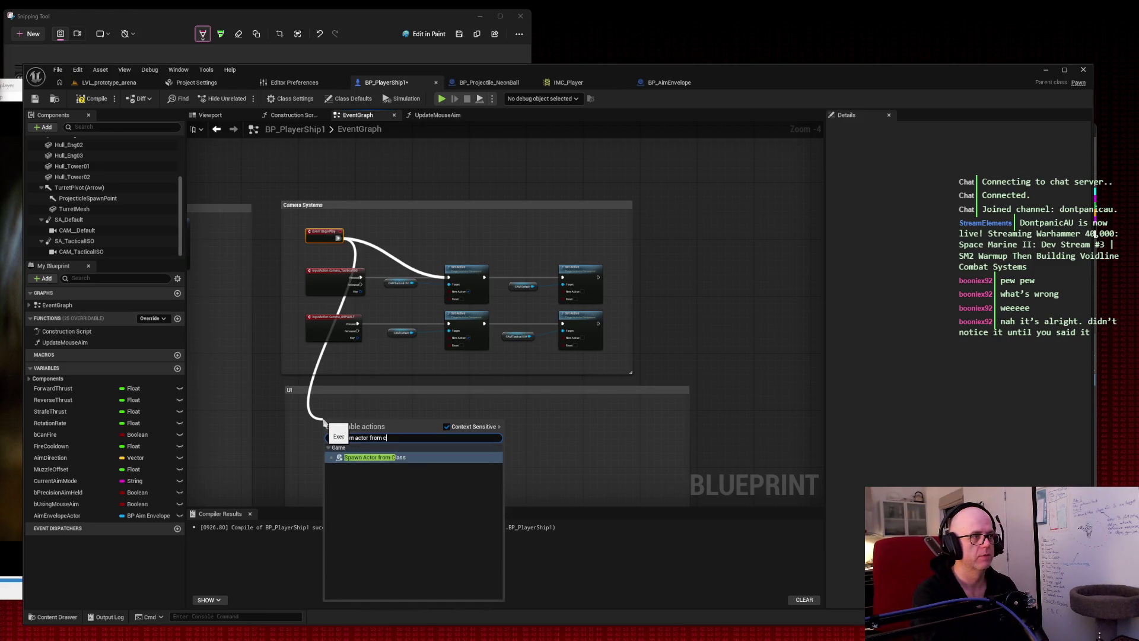
key("Return")
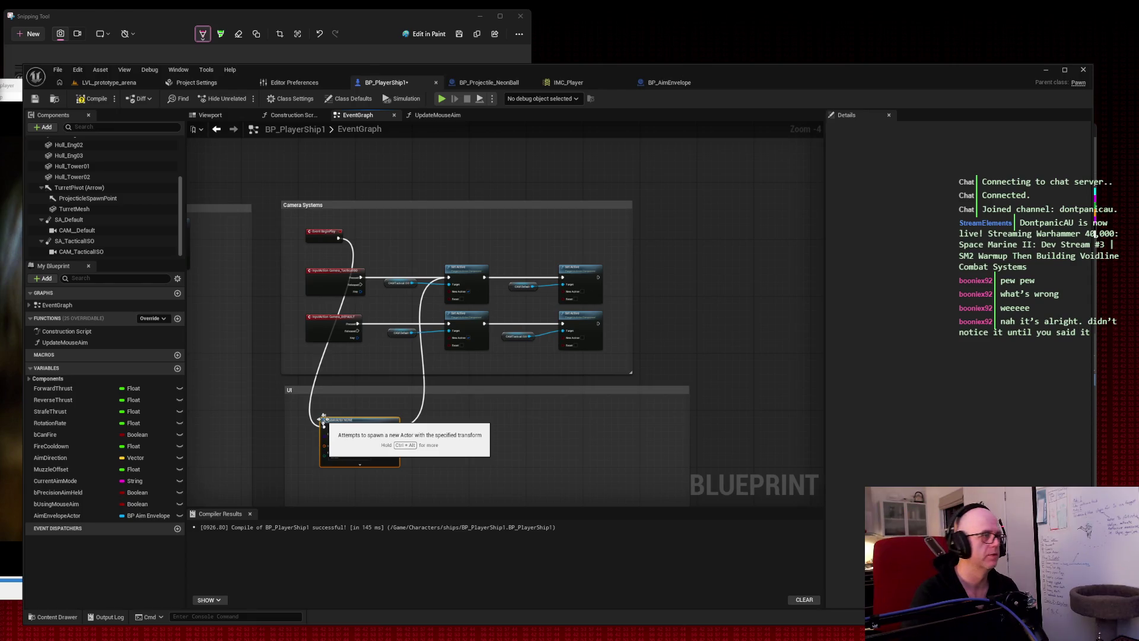
scroll(438, 365, "up", 2)
mouse_move(437, 364)
left_mouse_down()
mouse_move(481, 328)
mouse_move(447, 389)
left_mouse_up()
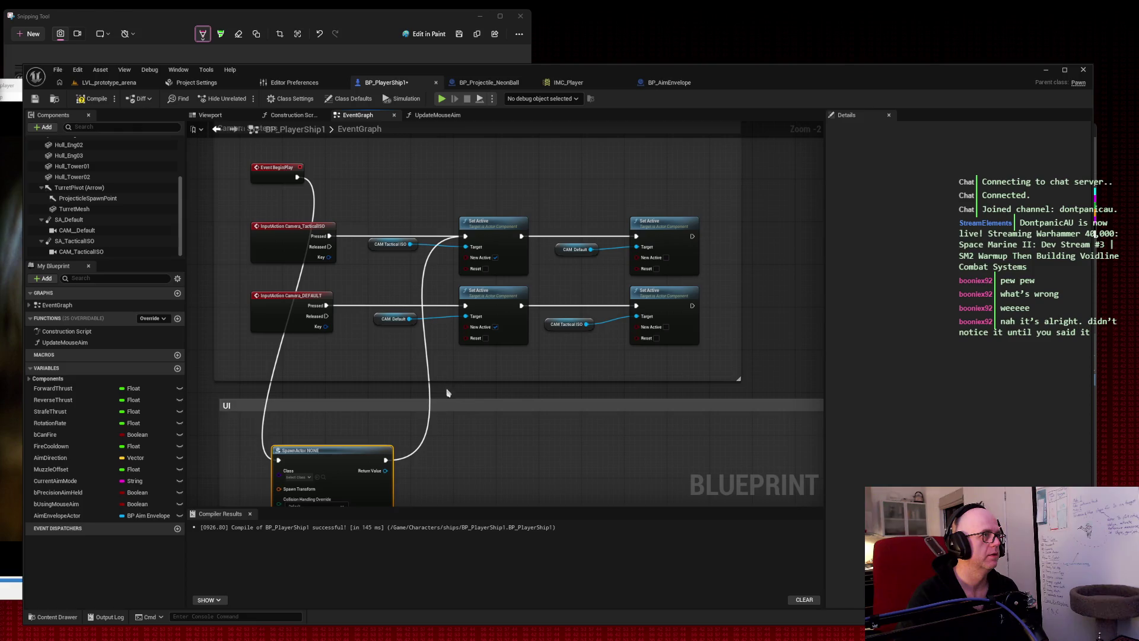
double_click(428, 368)
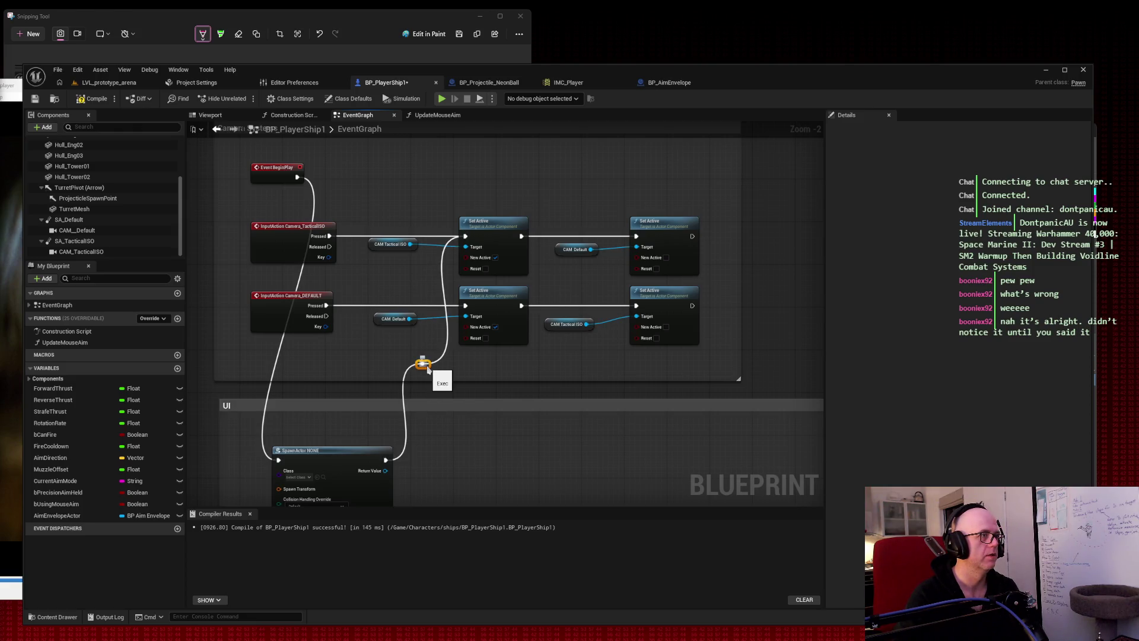
key("Delete")
left_click_drag(427, 367, 465, 308)
mouse_move(377, 376)
left_mouse_down()
mouse_move(373, 357)
mouse_move(341, 354)
left_mouse_up()
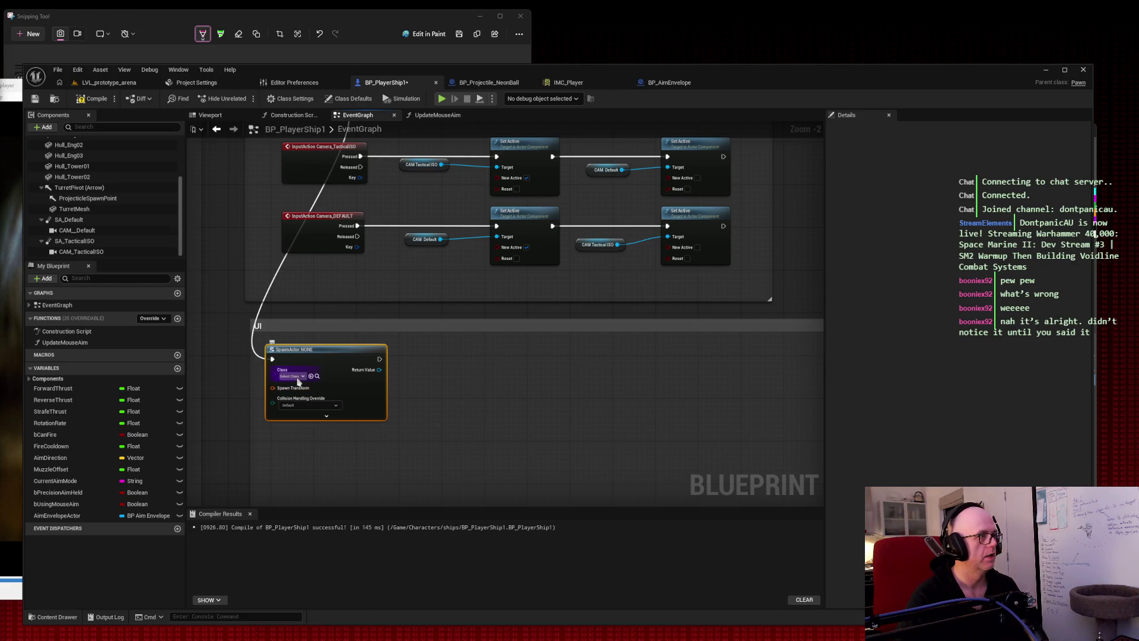
Set the spawn node's Class to BP_AimEnvelope.
left_click(291, 376)
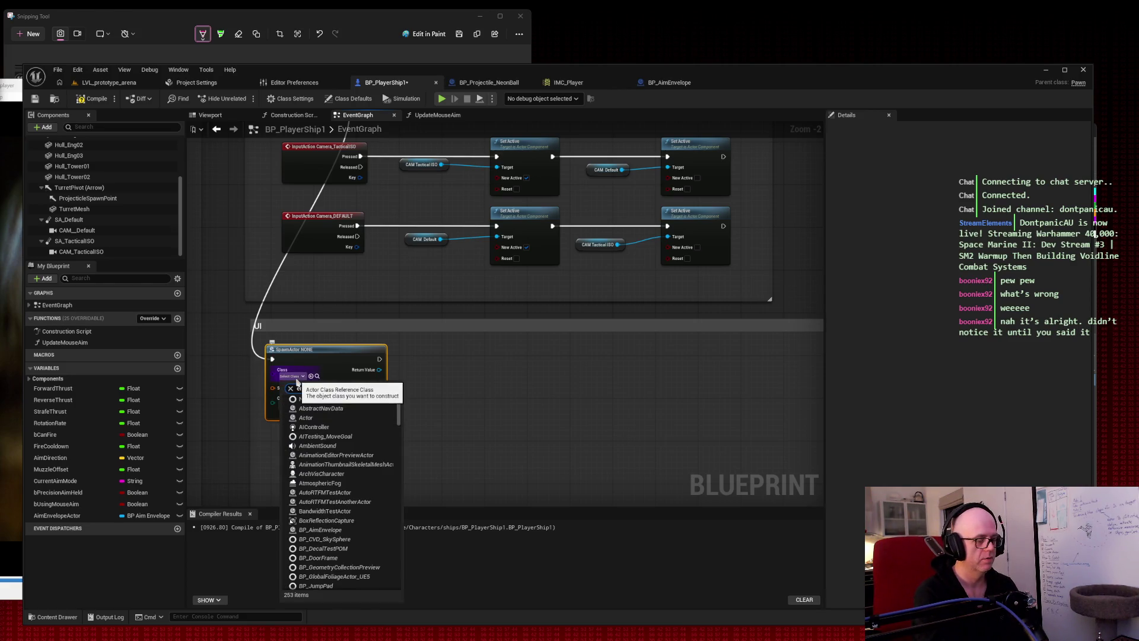
type("envelope")
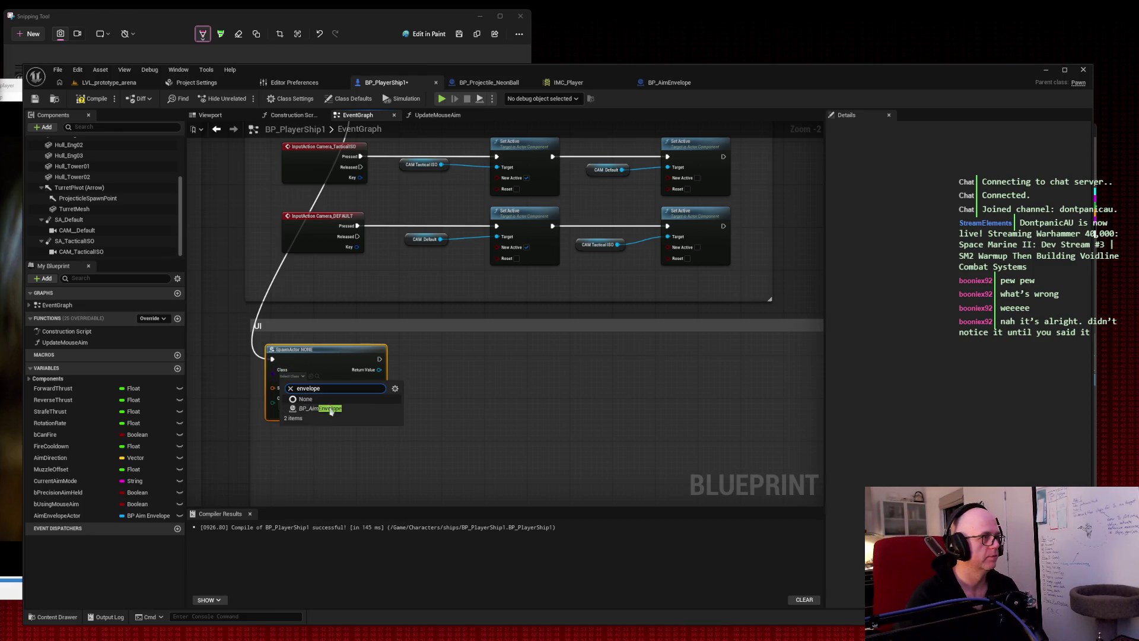
left_click(331, 409)
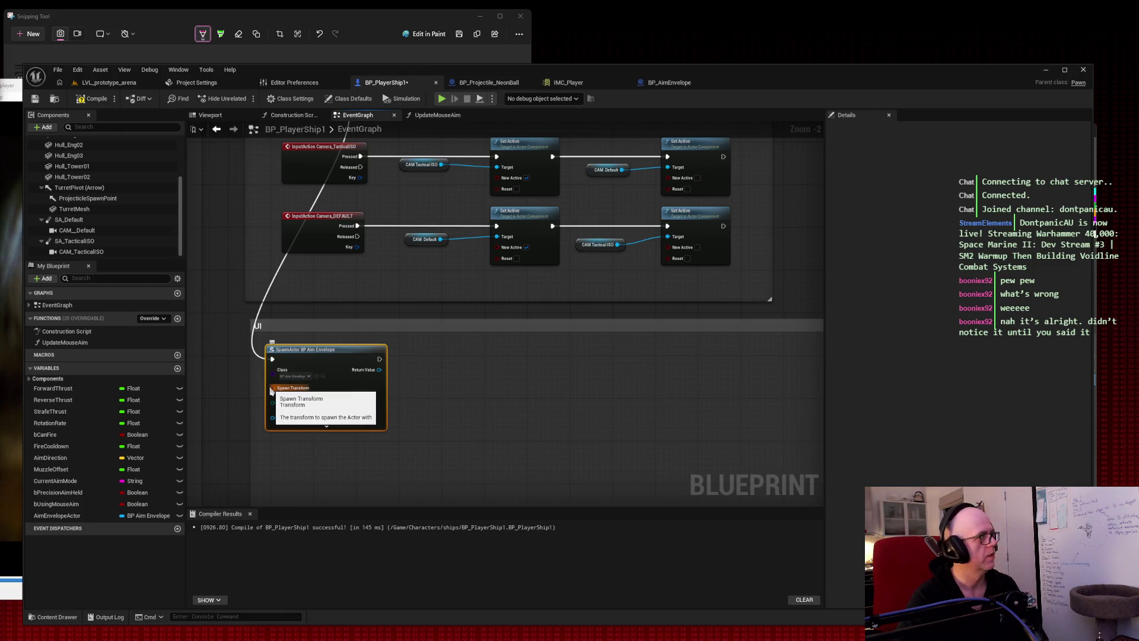
Add a Get Actor Transform node and wire its Return Value into Spawn Transform.
left_click(424, 433)
right_click(477, 415)
type("get actor transform")
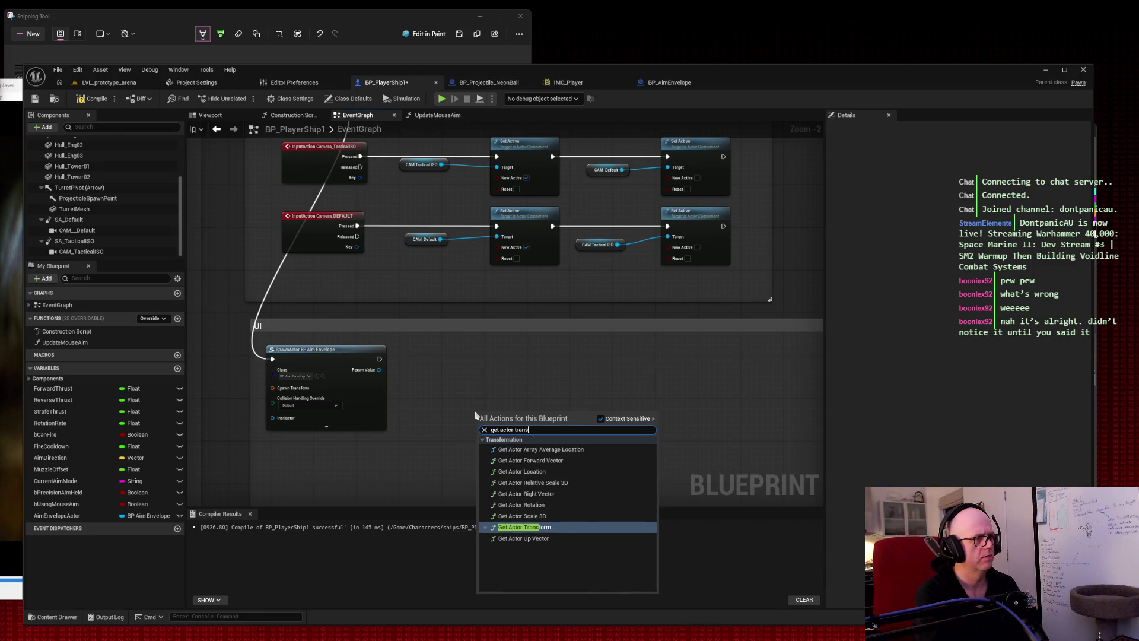
key("Return")
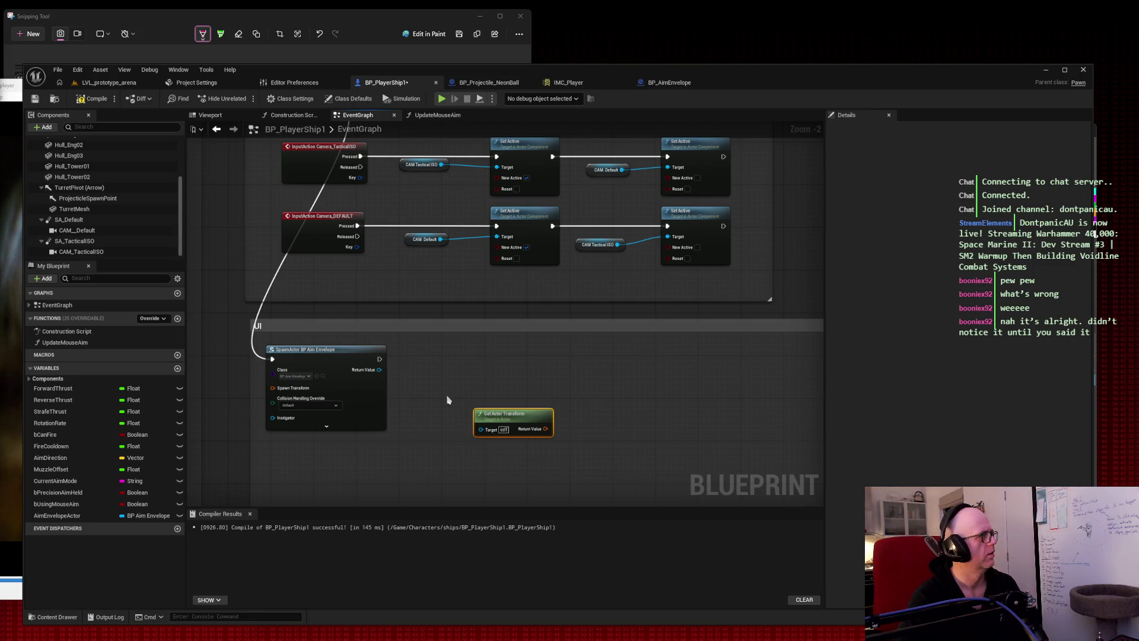
mouse_move(545, 429)
left_mouse_down()
mouse_move(308, 442)
mouse_move(276, 389)
left_mouse_up()
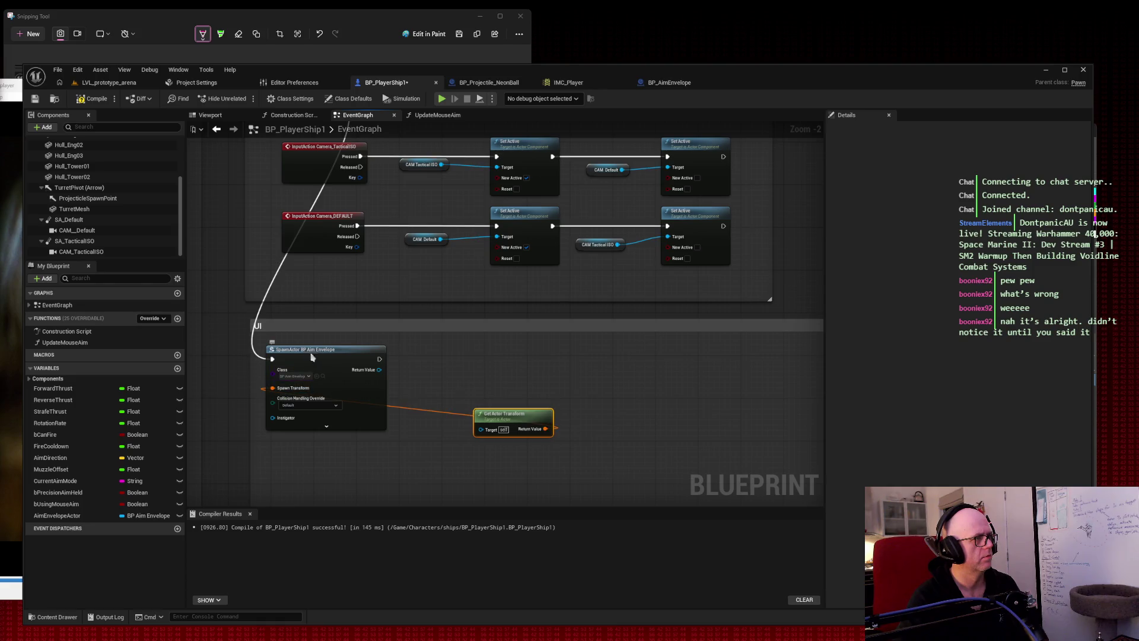
left_click_drag(311, 354, 343, 356)
Tidy the transform wire with two reroute points, then drag AimEnvelopeActor into the graph.
mouse_move(511, 415)
left_mouse_down()
mouse_move(307, 452)
mouse_move(353, 439)
left_mouse_up()
double_click(335, 438)
double_click(290, 422)
left_click_drag(290, 422, 296, 447)
left_click(461, 461)
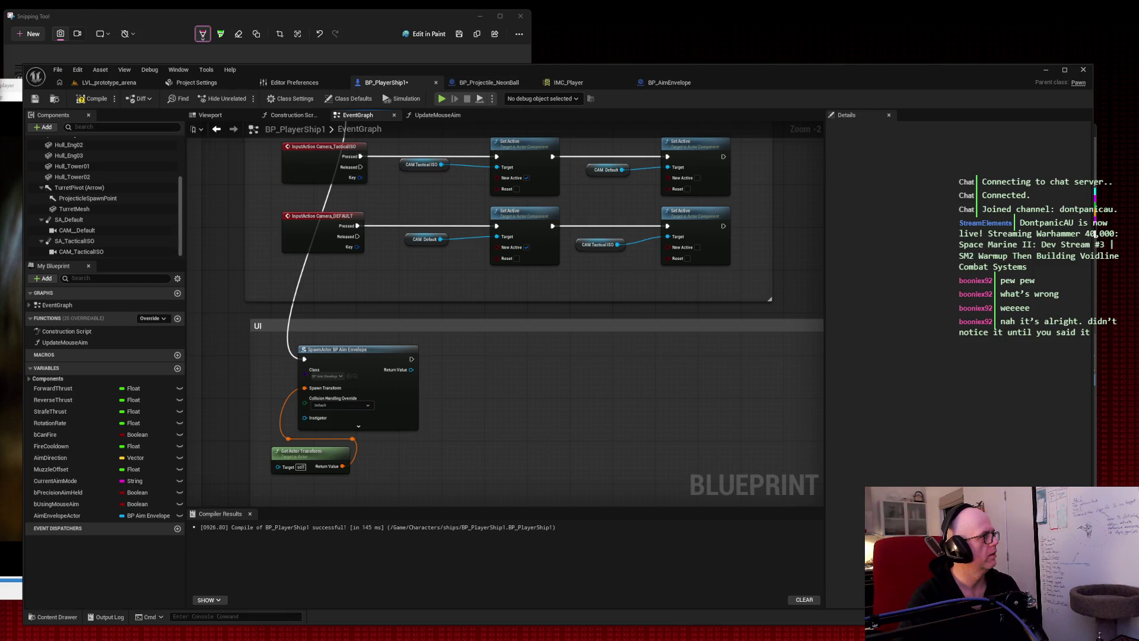
mouse_move(57, 515)
left_mouse_down()
mouse_move(454, 451)
mouse_move(514, 406)
left_mouse_up()
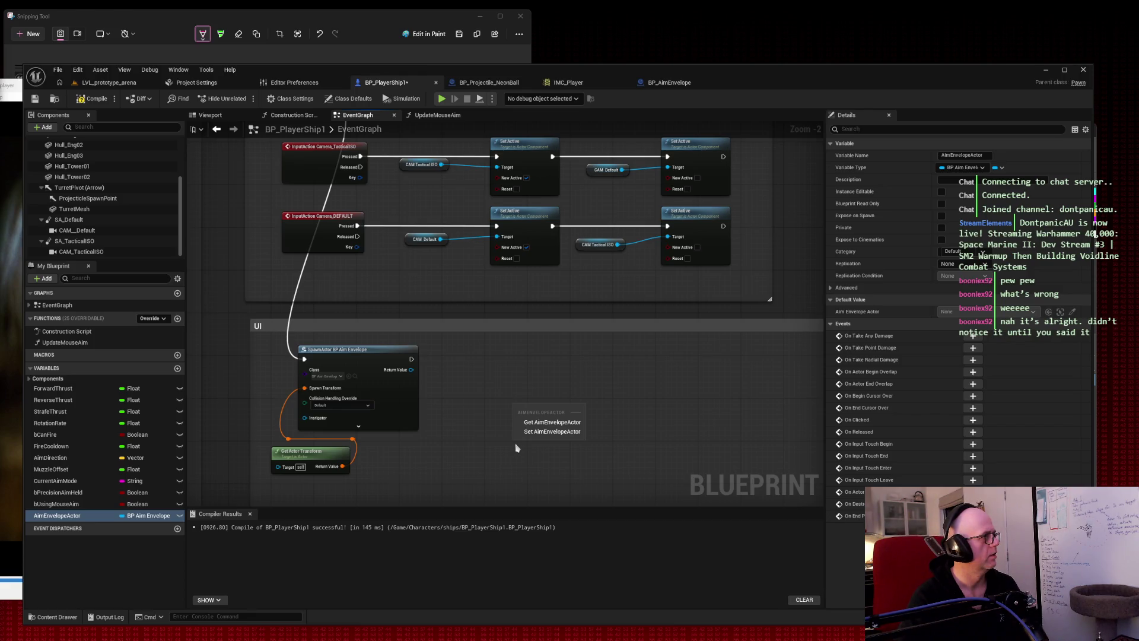
Add a SET Aim Envelope Actor node fed by SpawnActor's Return Value, placed beside the spawn node.
left_click(531, 432)
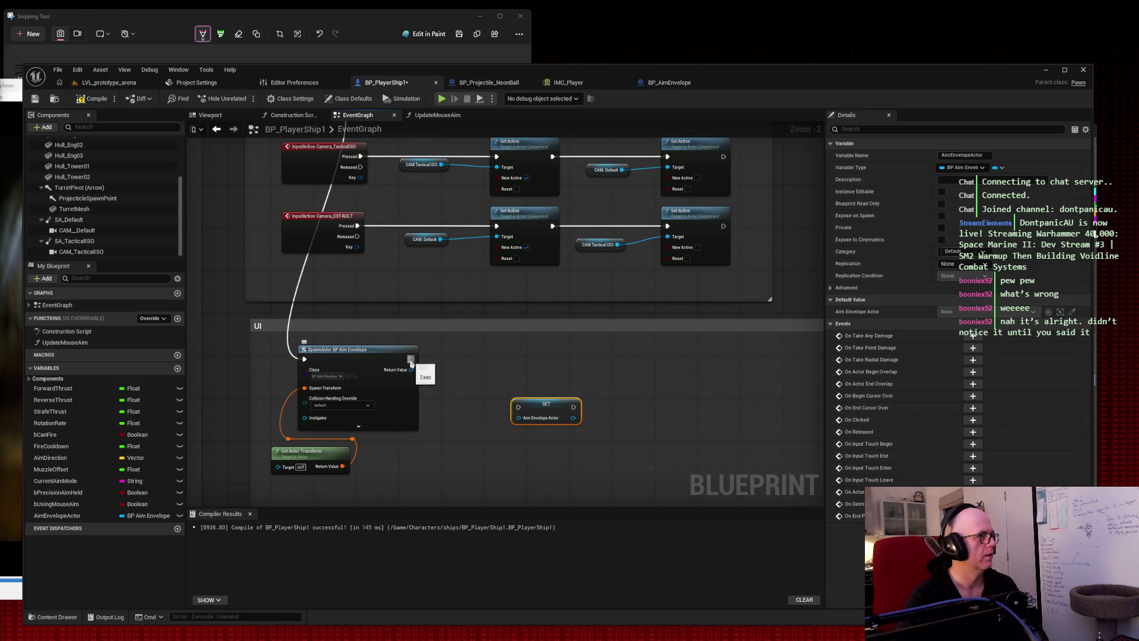
left_click_drag(410, 370, 521, 419)
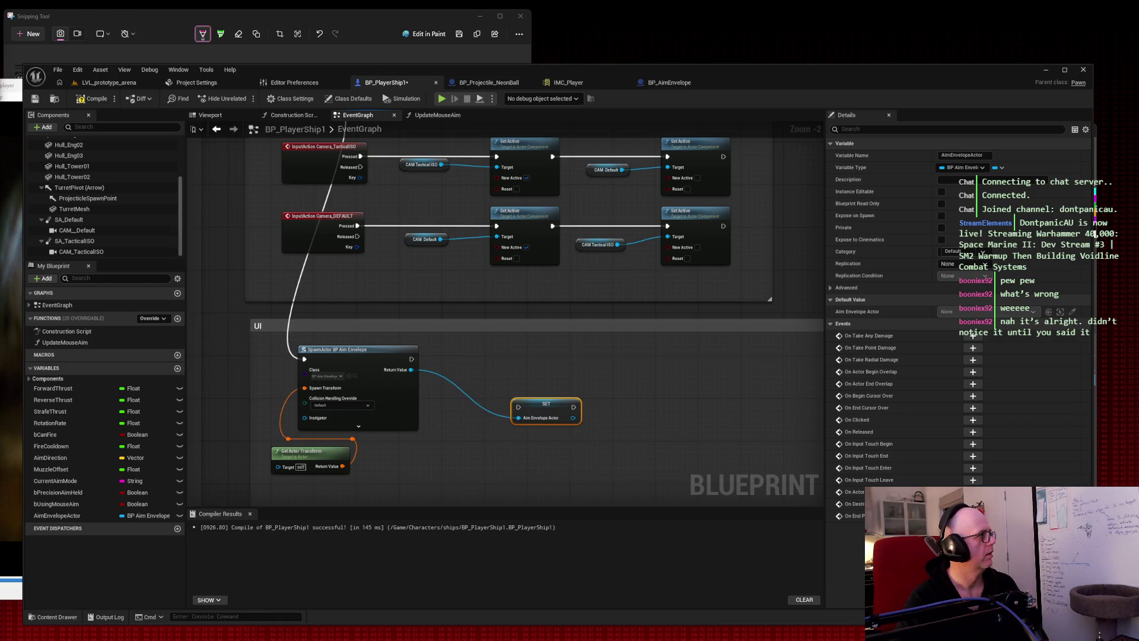
mouse_move(562, 408)
left_mouse_down()
mouse_move(512, 360)
mouse_move(530, 360)
mouse_move(496, 358)
left_mouse_up()
mouse_move(449, 296)
left_mouse_down()
mouse_move(434, 364)
mouse_move(424, 310)
mouse_move(405, 332)
left_mouse_up()
scroll(407, 331, "down", 1)
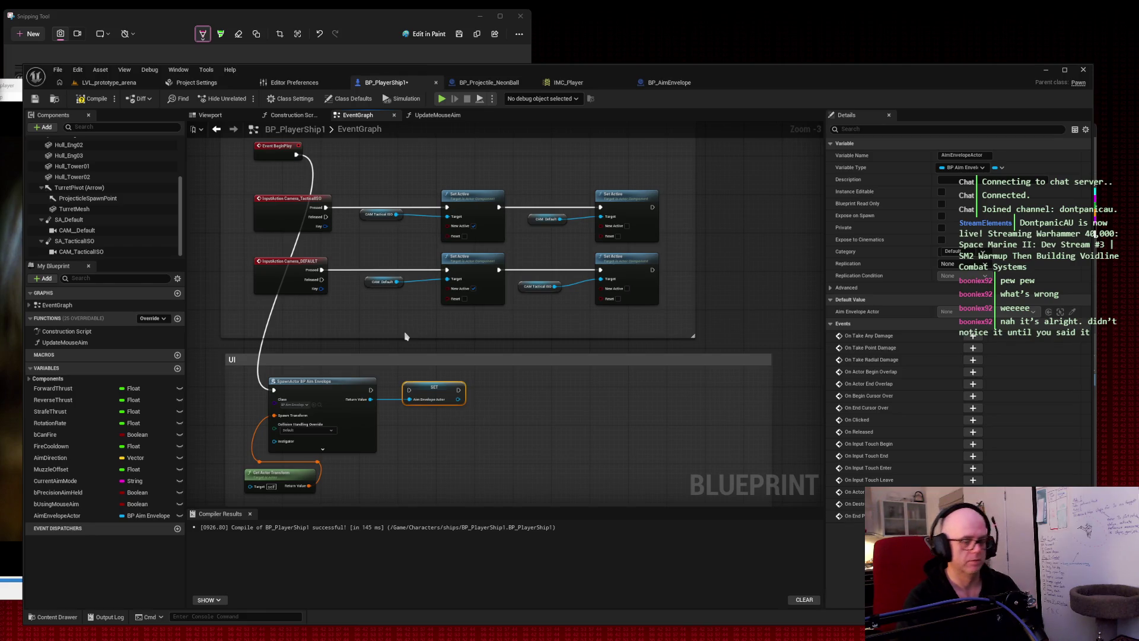
key("super+shift+s")
mouse_move(13, 52)
left_mouse_down()
mouse_move(793, 479)
mouse_move(1102, 628)
left_mouse_up()
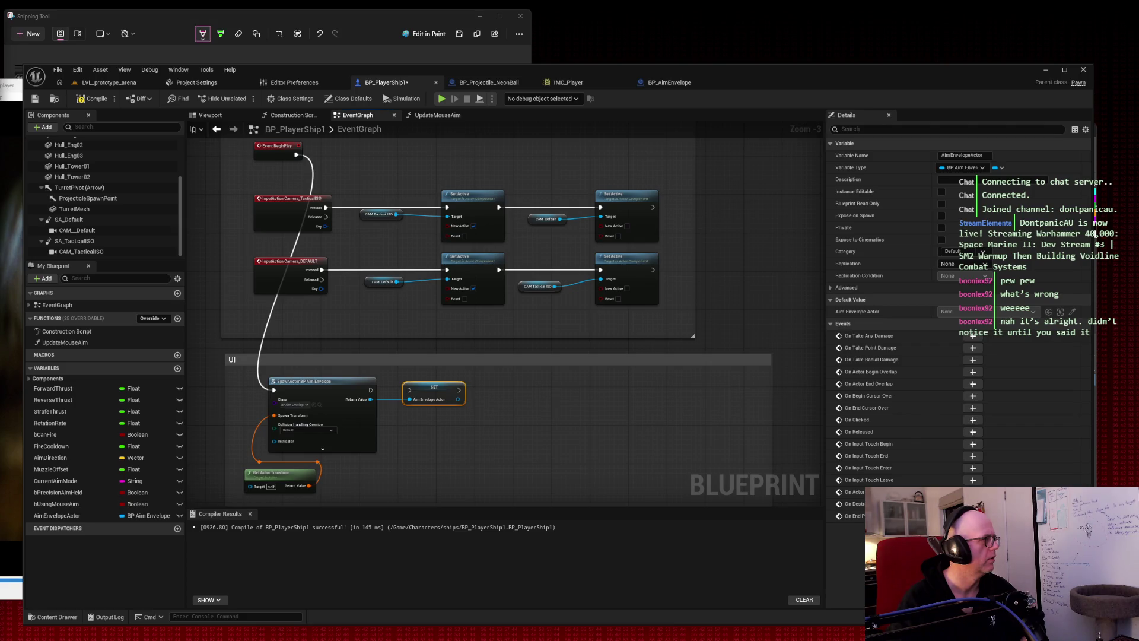
mouse_move(296, 155)
left_mouse_down()
mouse_move(390, 159)
mouse_move(369, 155)
left_mouse_up()
Try a Sequence node after BeginPlay, then undo and redo back to the original spawn wiring.
type("sequ")
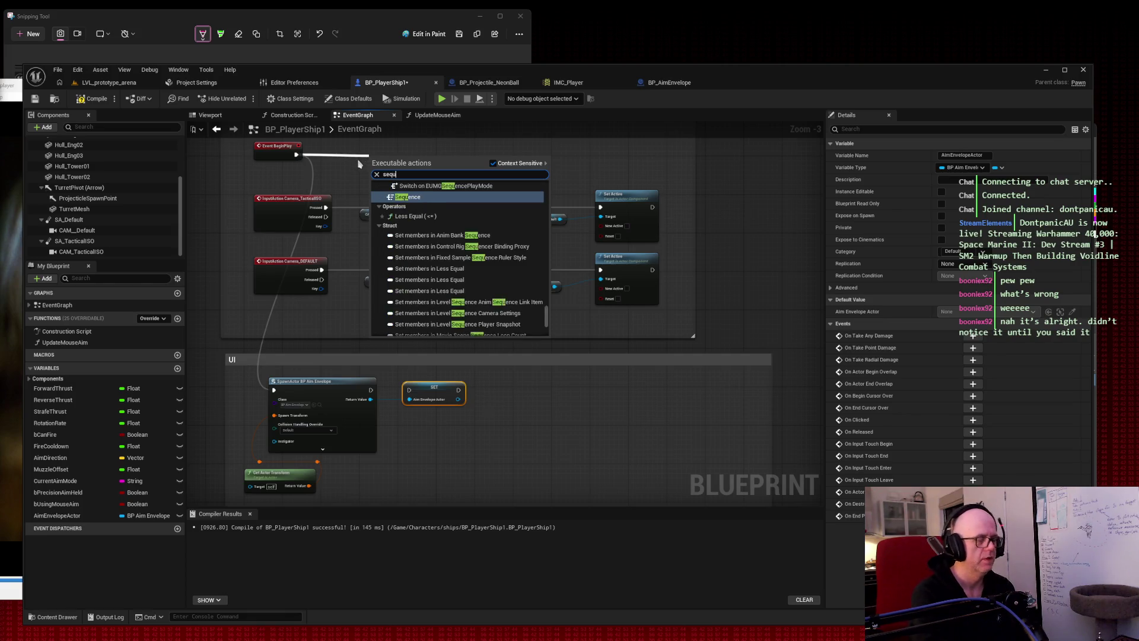
type("ence")
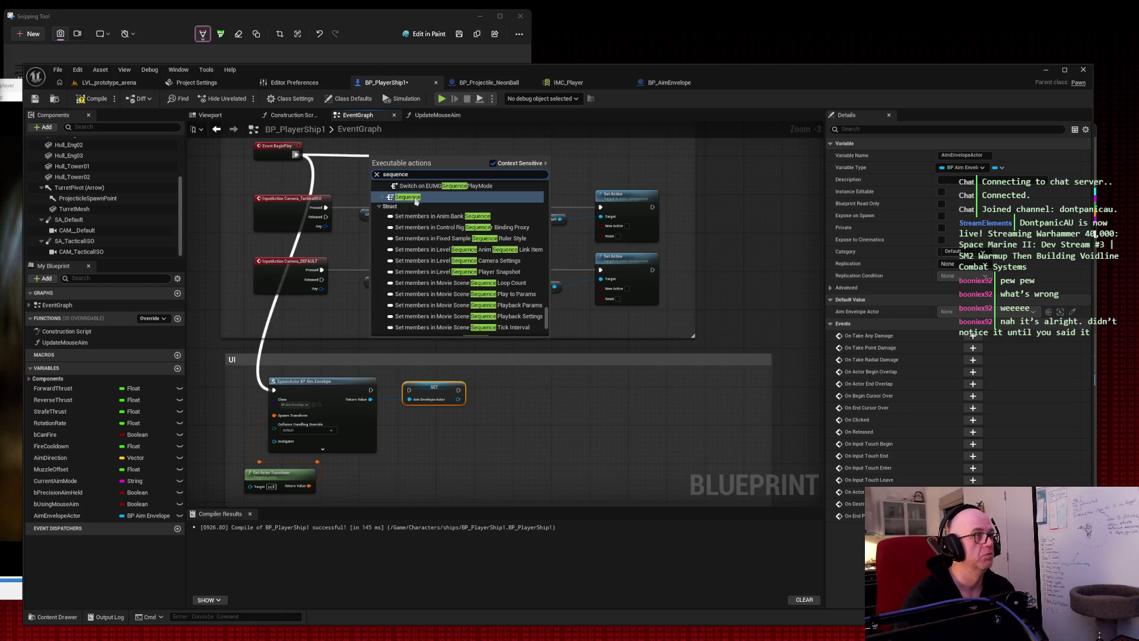
left_click(415, 201)
left_click_drag(387, 157, 360, 159)
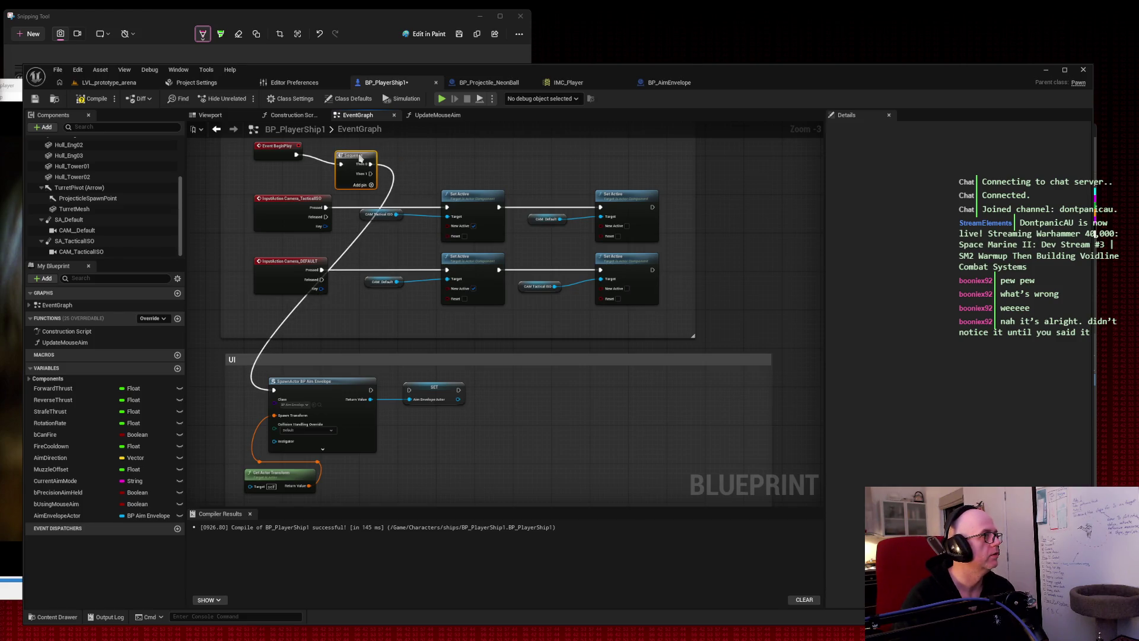
double_click(389, 170)
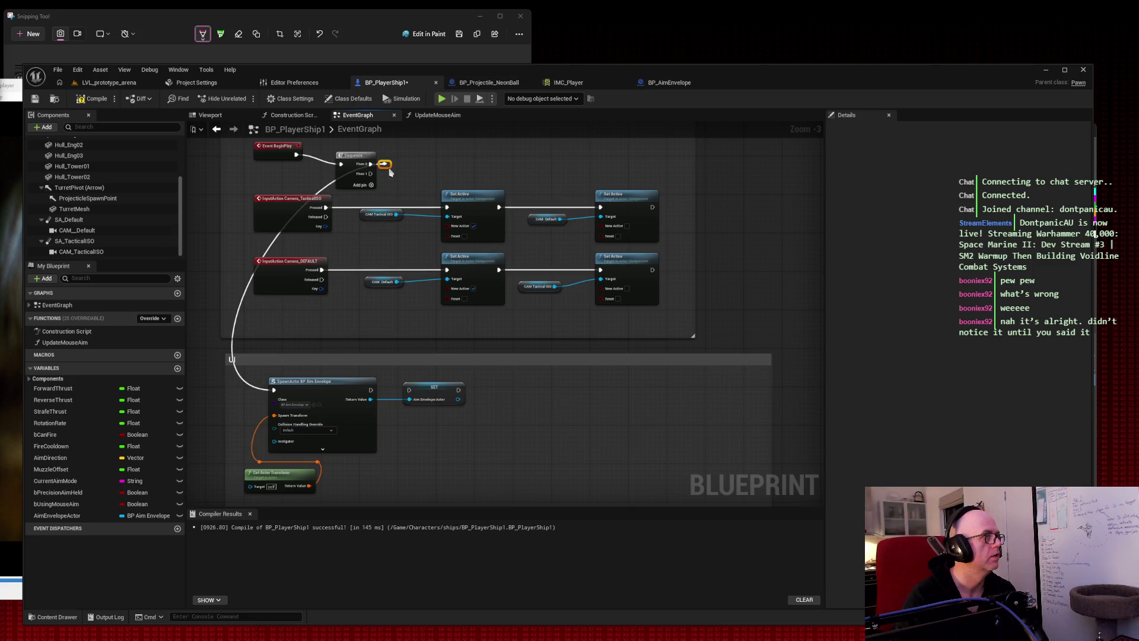
key("ctrl+z")
key("ctrl+z")
key("ctrl+z")
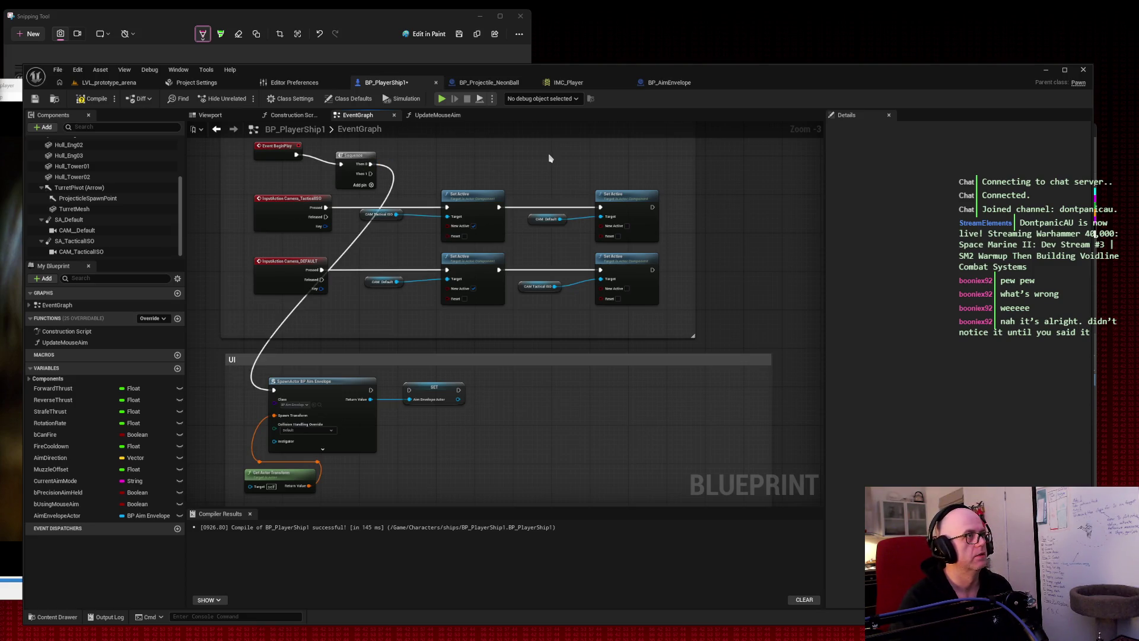
key("ctrl+z")
key("ctrl+z")
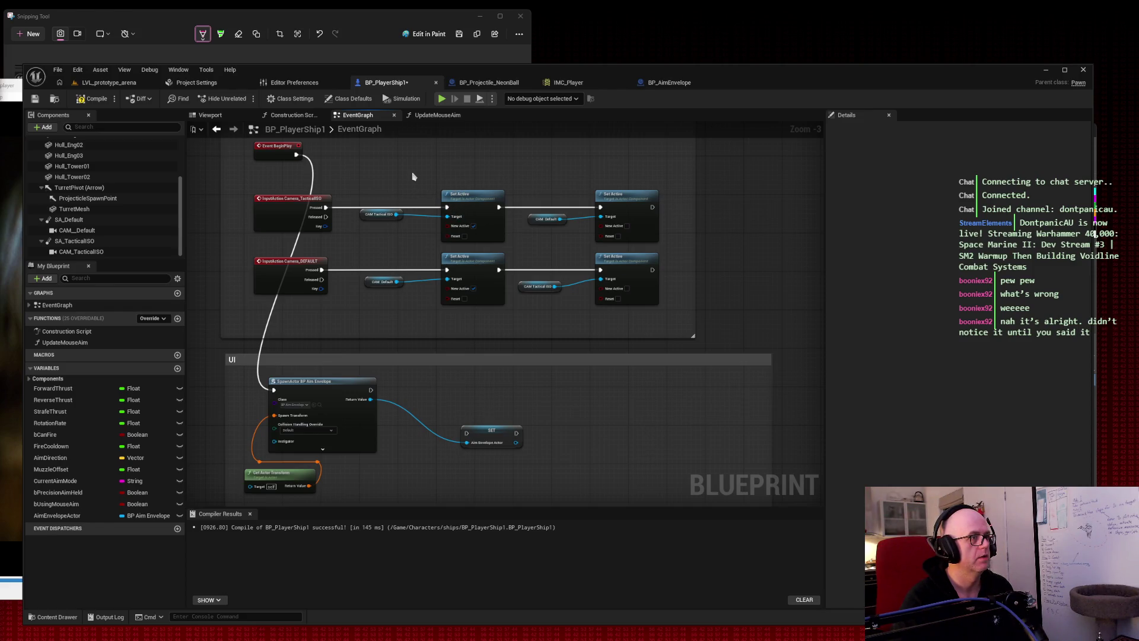
left_click_drag(296, 154, 445, 207)
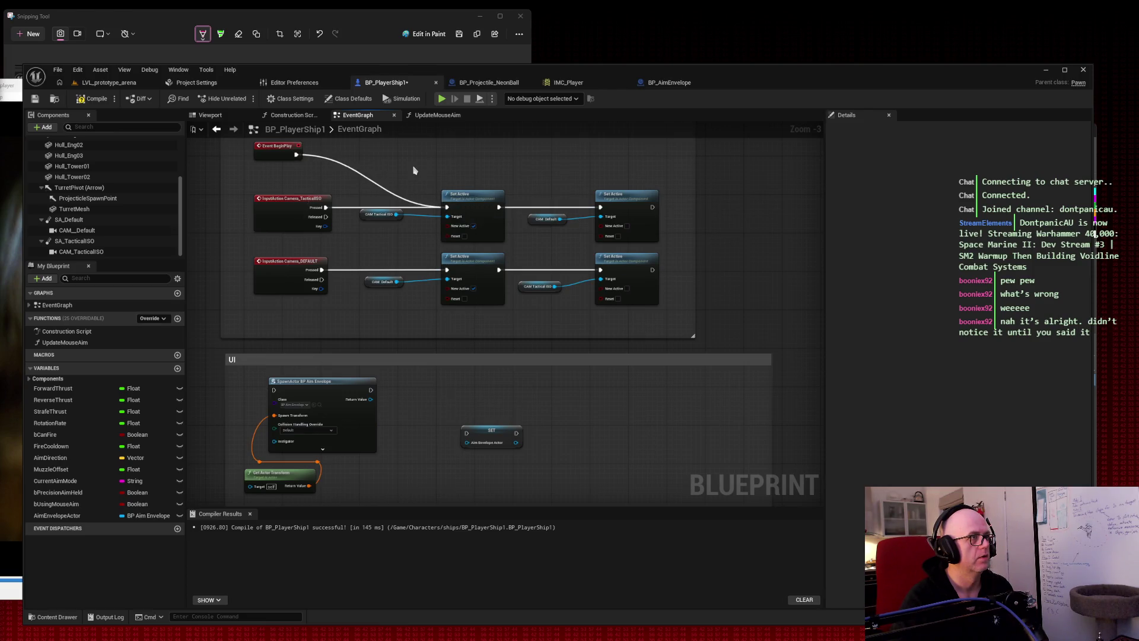
key("ctrl+z")
key("ctrl+z")
key("ctrl+z")
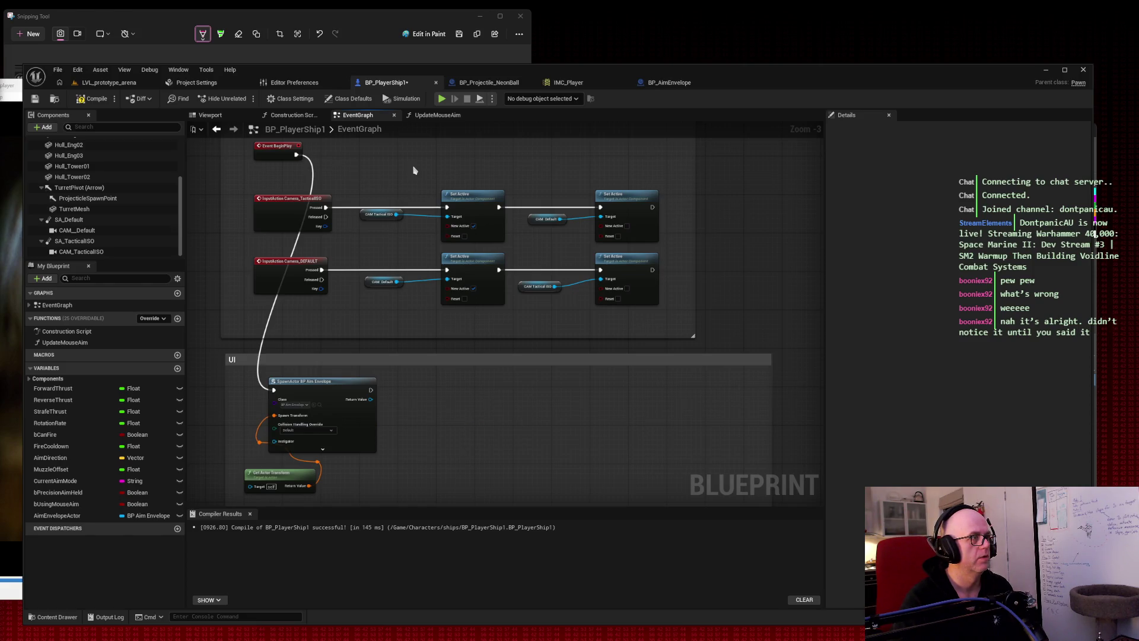
left_click(78, 69)
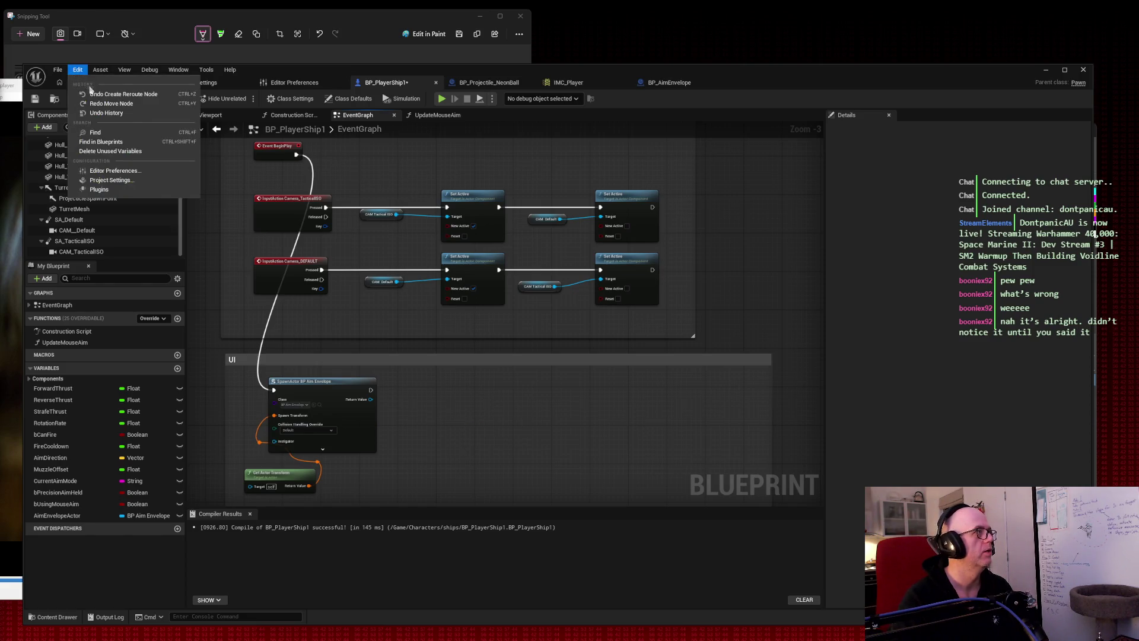
left_click(107, 105)
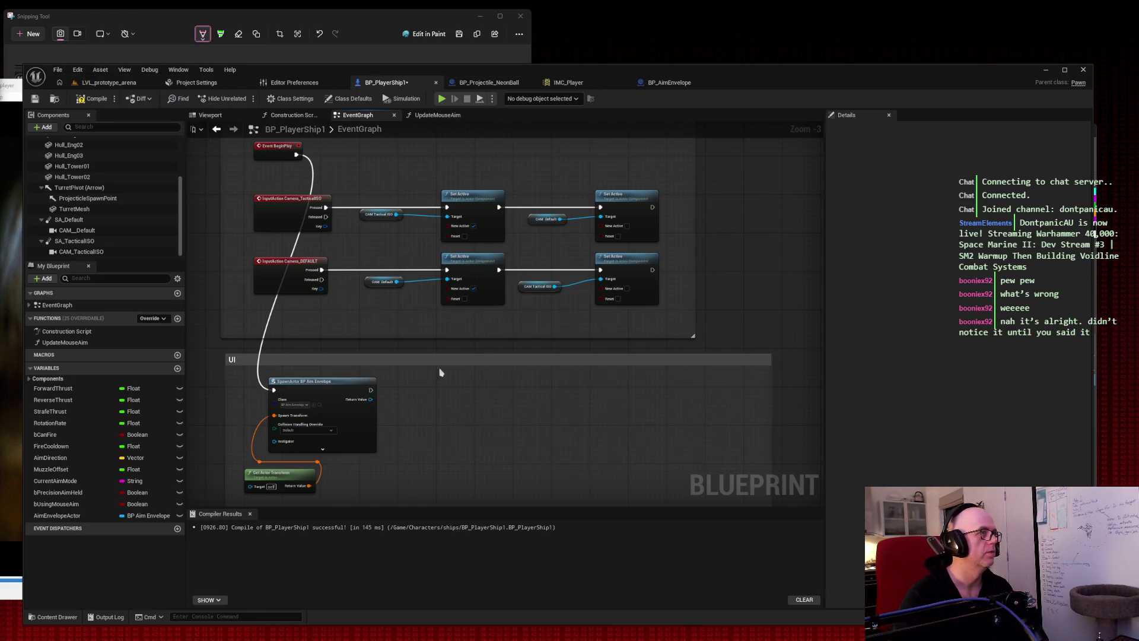
key("ctrl+y")
key("ctrl+y")
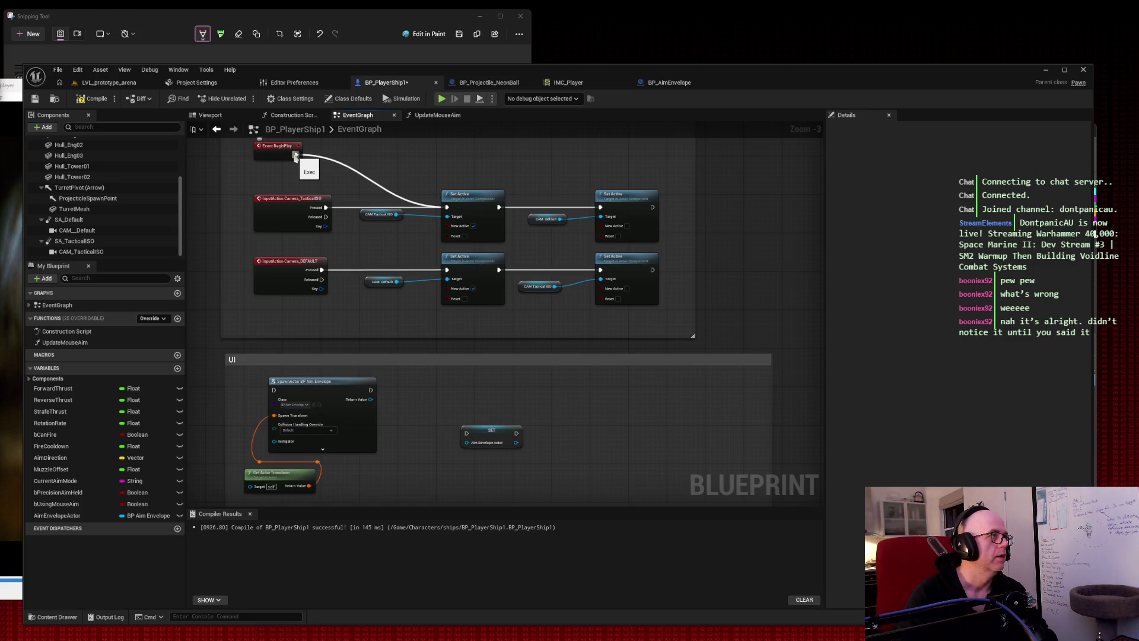
Add a Sequence after BeginPlay: Then 0 to camera Set Active, Then 1 to SpawnActor BP Aim Envelope.
left_click_drag(296, 155, 348, 158)
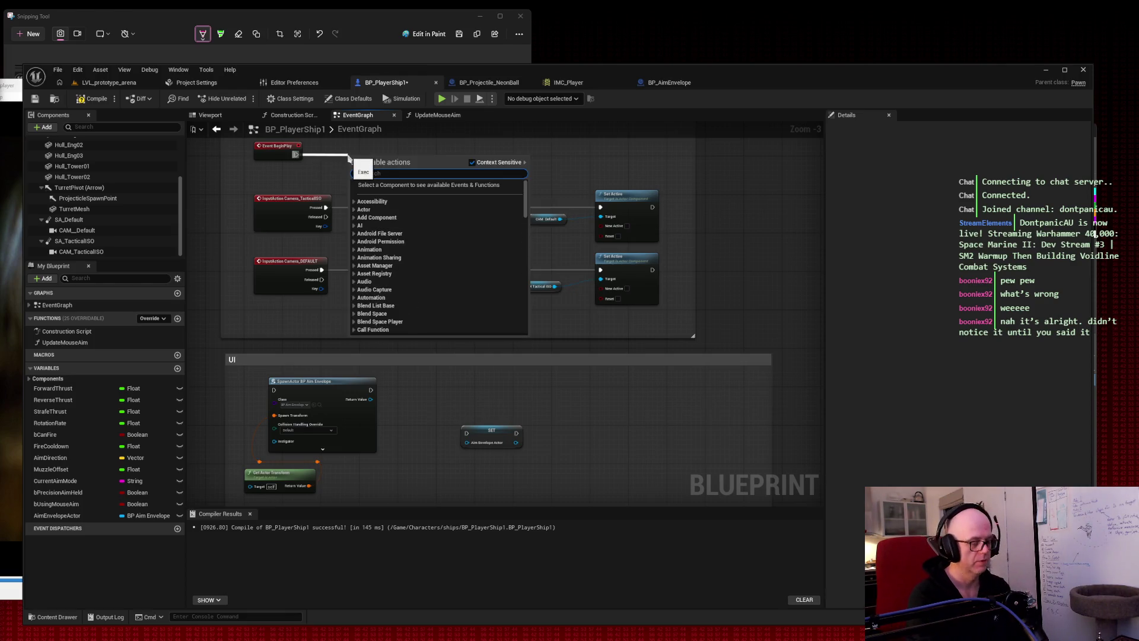
type("seq")
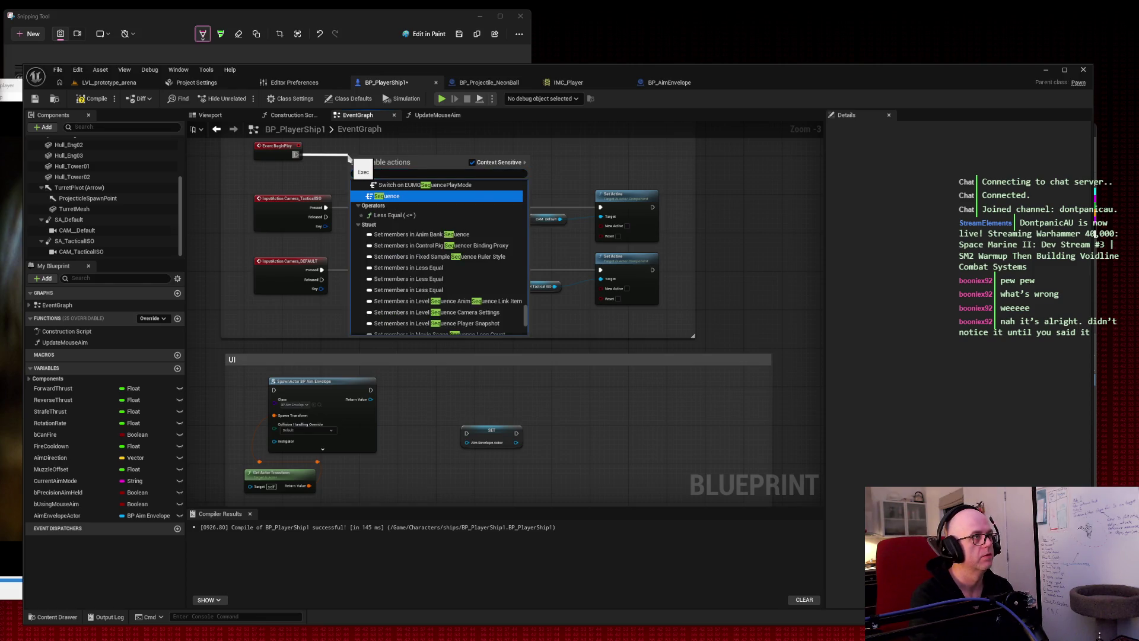
left_click(380, 196)
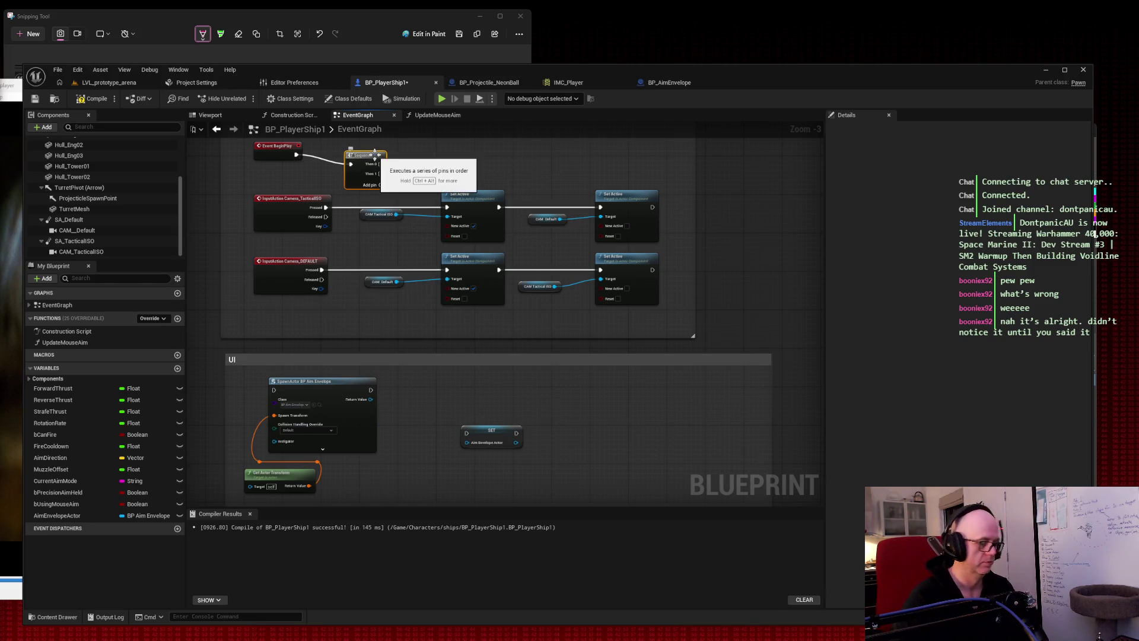
key("Caps_Lock")
left_click_drag(367, 160, 366, 151)
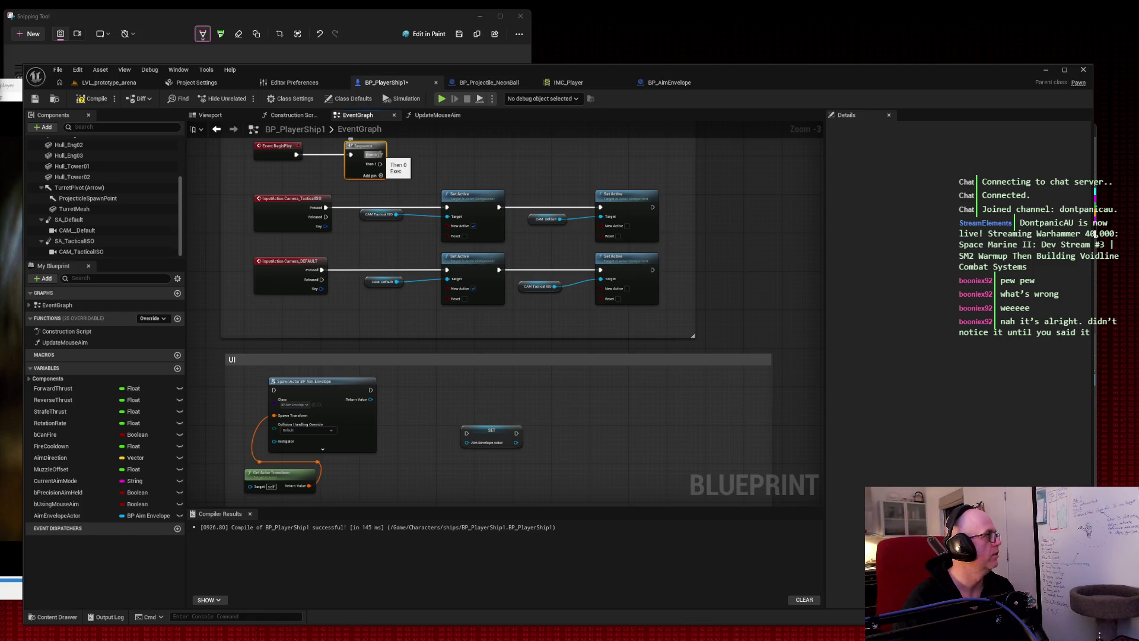
mouse_move(379, 155)
left_mouse_down()
mouse_move(508, 220)
mouse_move(447, 207)
left_mouse_up()
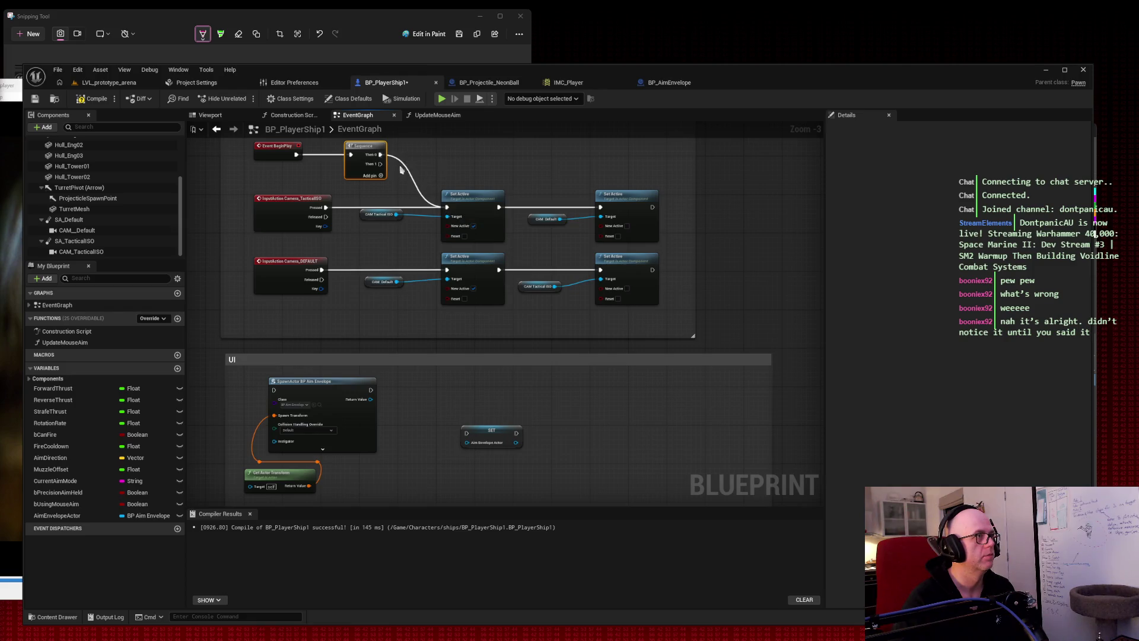
mouse_move(380, 164)
left_mouse_down()
mouse_move(395, 178)
mouse_move(273, 390)
left_mouse_up()
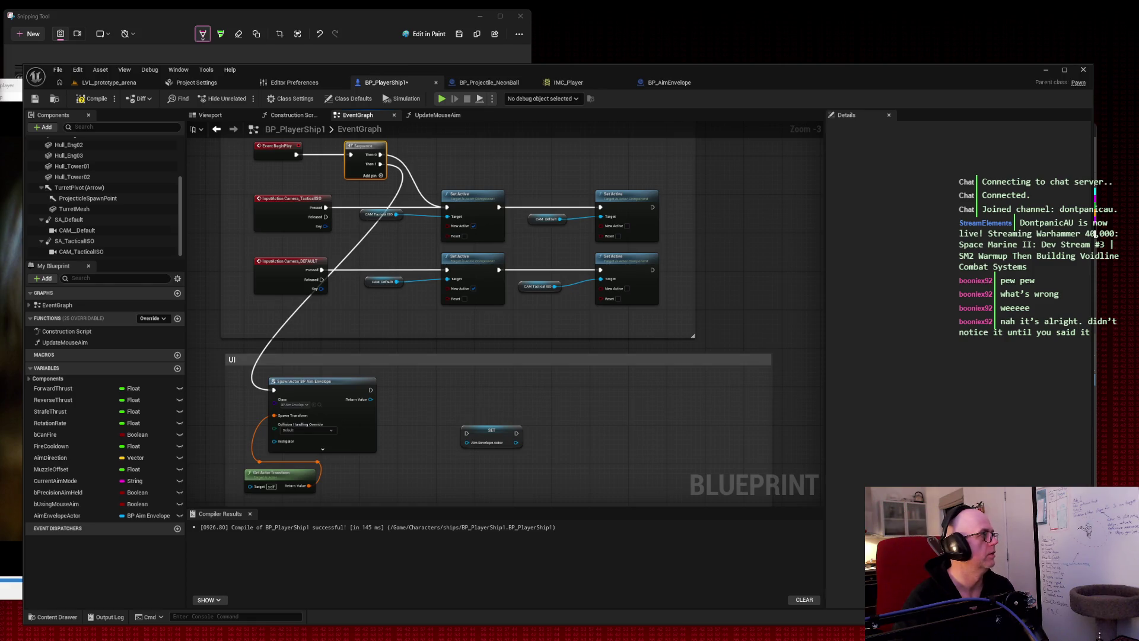
left_click_drag(468, 167, 473, 212)
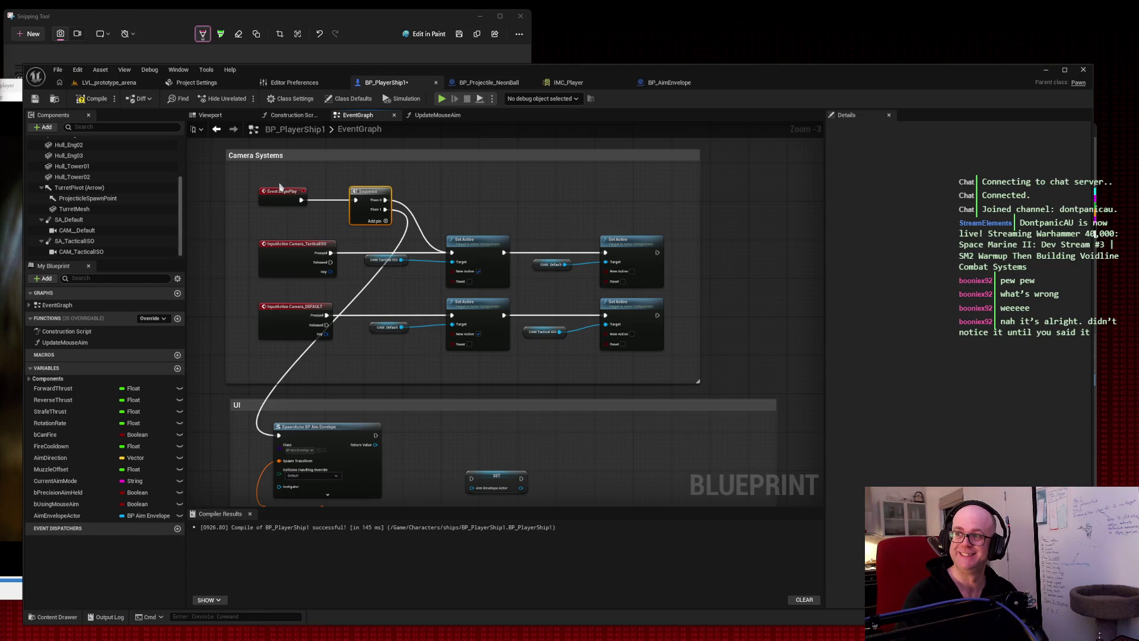
left_click(450, 214)
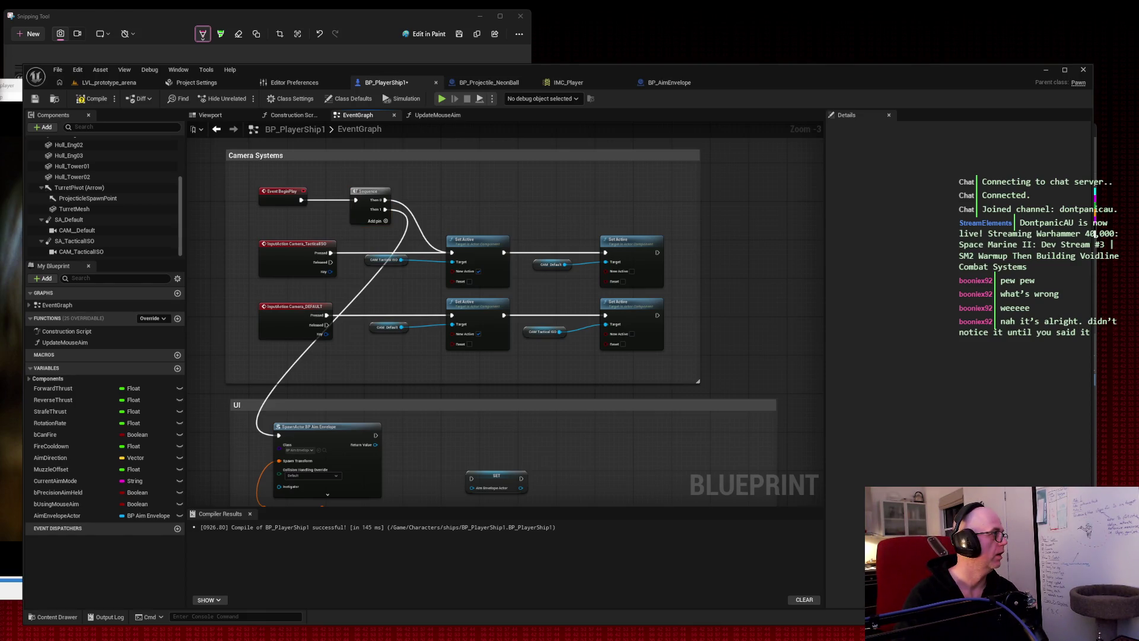
Compile and save BP_PlayerShip1, then snip a screenshot of the whole Event Graph.
left_click(94, 101)
left_click(36, 101)
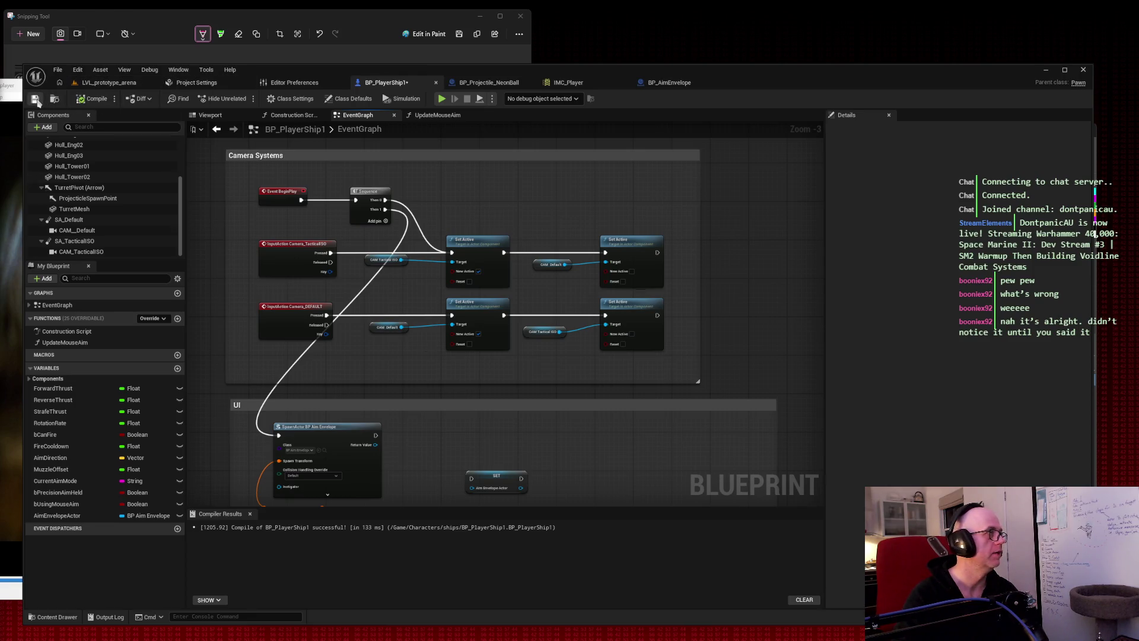
key("super+shift+s")
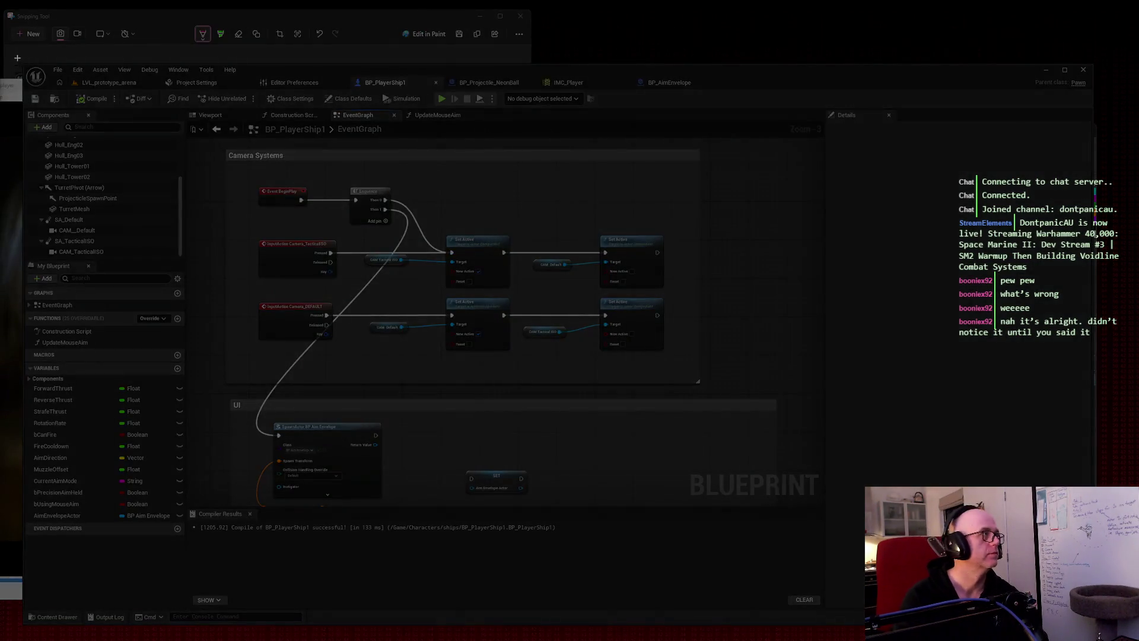
key("Escape")
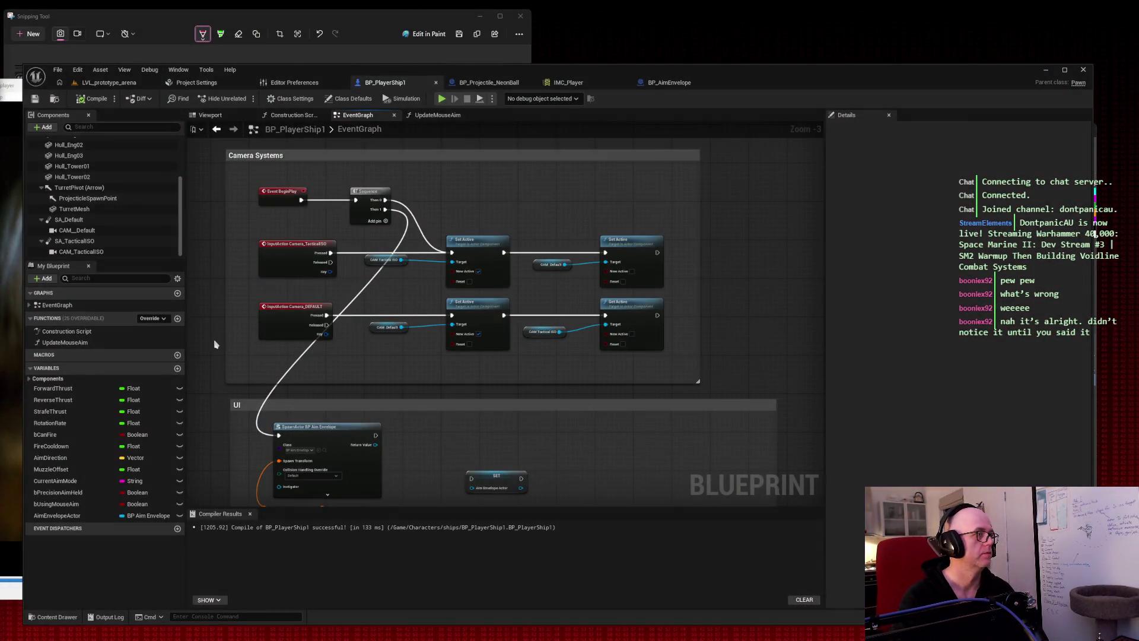
mouse_move(739, 303)
left_mouse_down()
mouse_move(742, 258)
mouse_move(741, 270)
left_mouse_up()
key("super+shift+s")
mouse_move(214, 116)
left_mouse_down()
mouse_move(593, 407)
mouse_move(697, 506)
left_mouse_up()
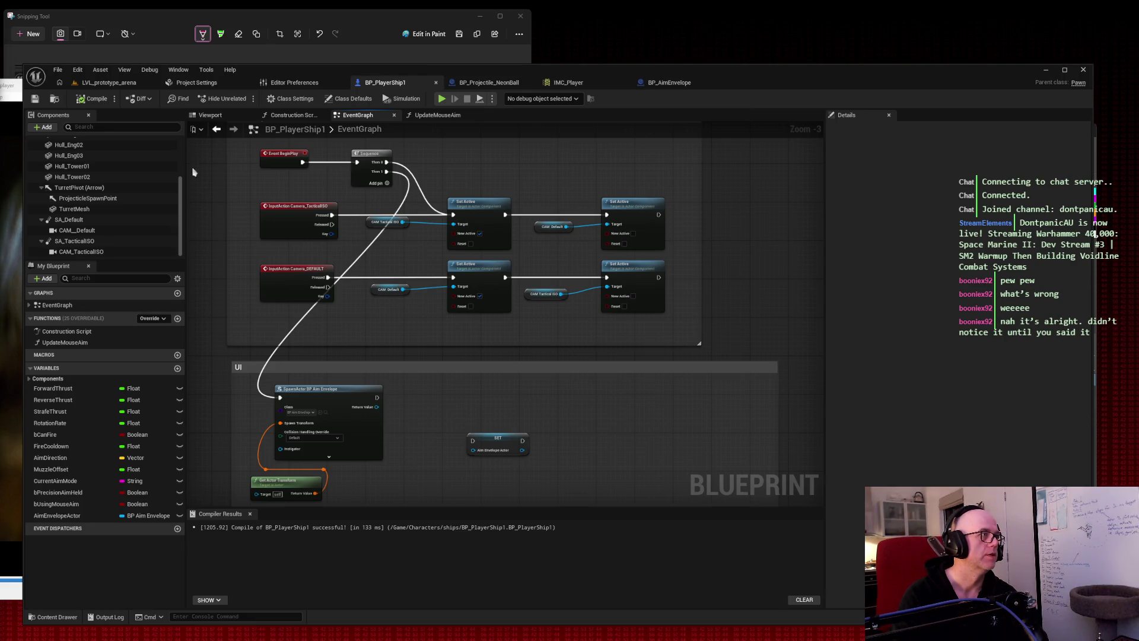
Check the camera and UI node groups, and reconnect Sequence Then 1 to the spawn node.
left_click_drag(246, 143, 681, 342)
left_click(483, 173)
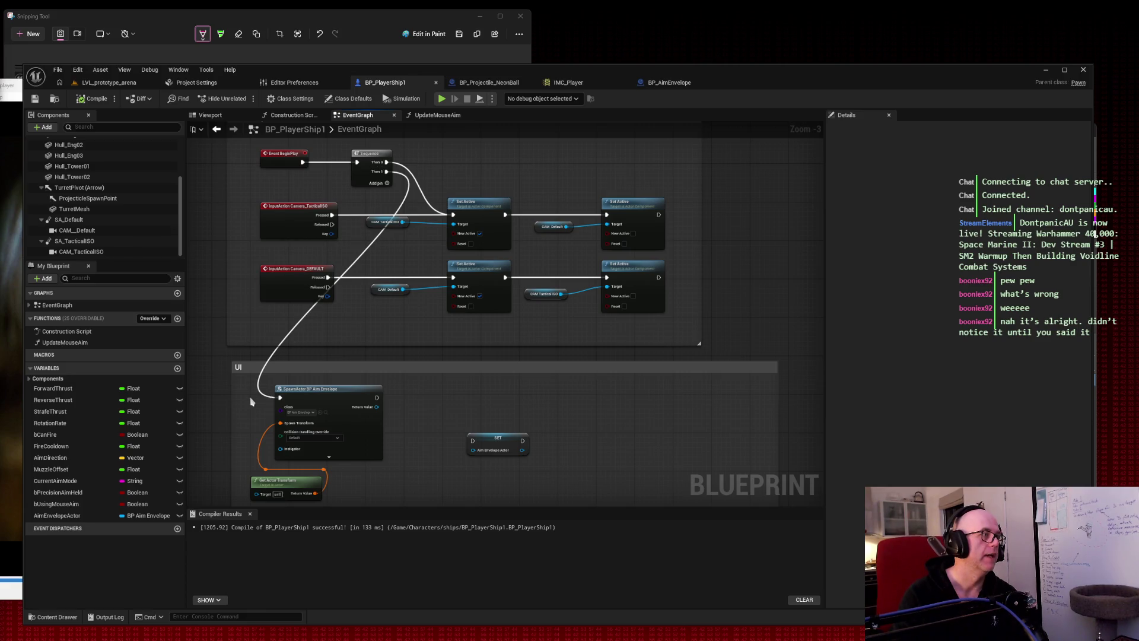
mouse_move(246, 382)
left_mouse_down()
mouse_move(465, 465)
mouse_move(571, 465)
left_mouse_up()
left_click(555, 465)
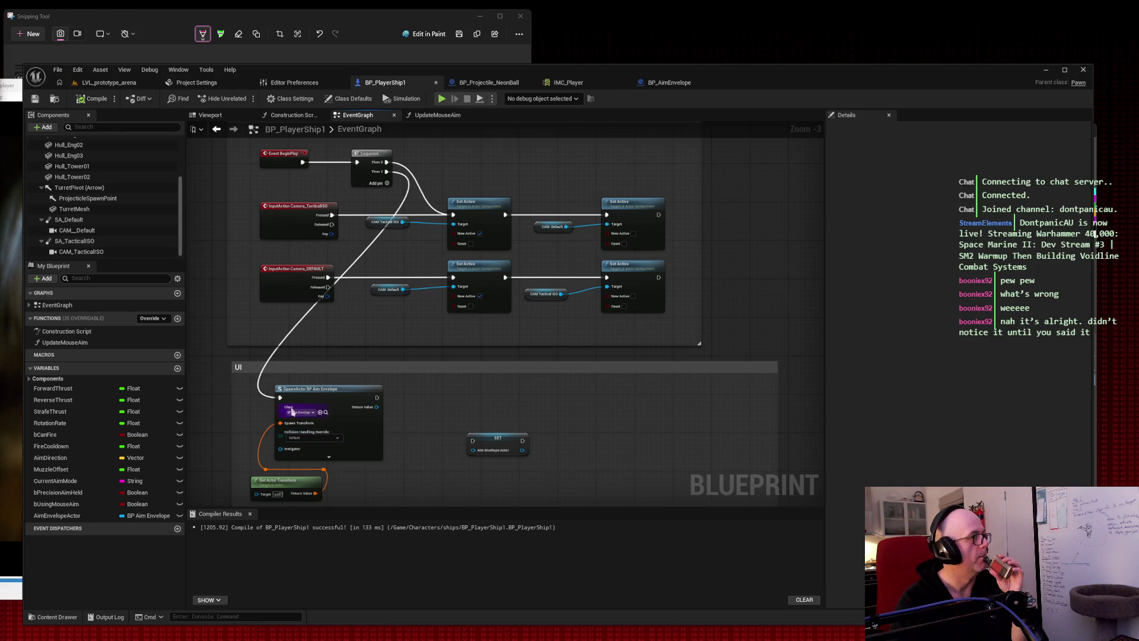
mouse_move(281, 398)
left_mouse_down()
mouse_move(380, 226)
mouse_move(449, 162)
mouse_move(396, 191)
mouse_move(267, 394)
mouse_move(282, 413)
left_mouse_up()
left_click(314, 367)
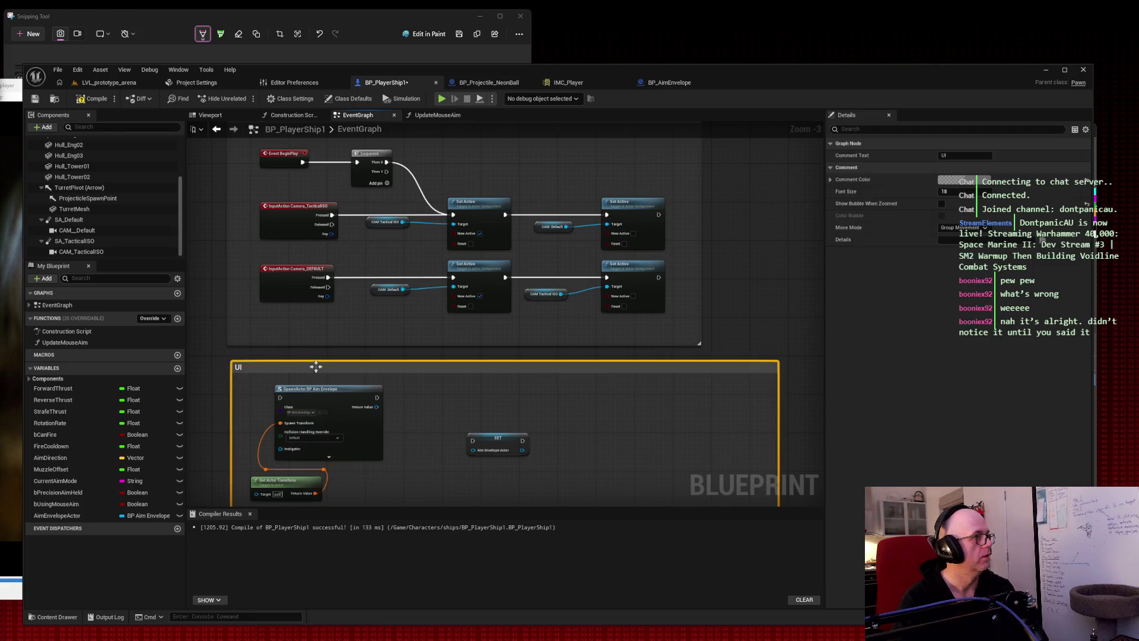
mouse_move(386, 171)
left_mouse_down()
mouse_move(335, 249)
mouse_move(280, 399)
left_mouse_up()
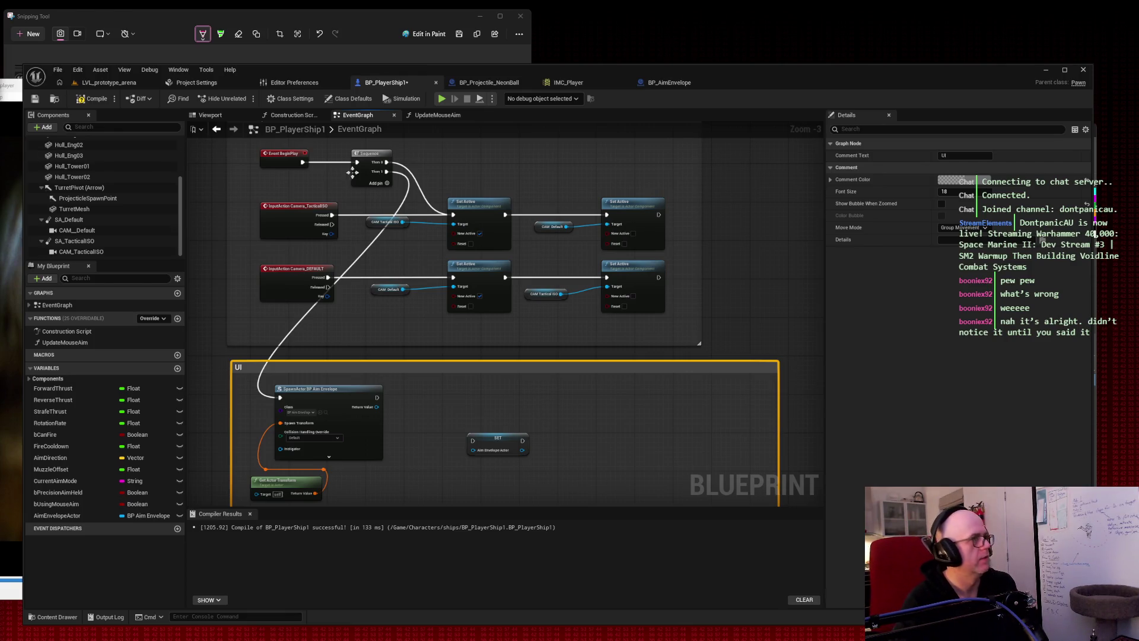
From Sequence Then 1, add a SET Aim Envelope Actor node via a 'set aime' search.
left_click_drag(386, 171, 422, 177)
type("set aimev")
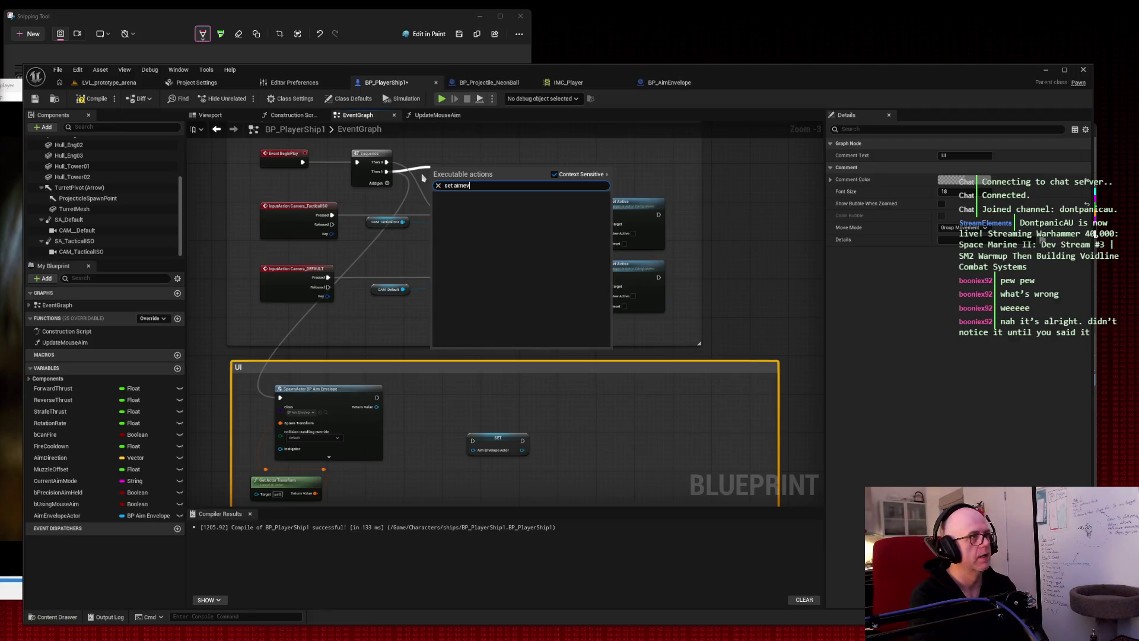
key("BackSpace")
key("BackSpace")
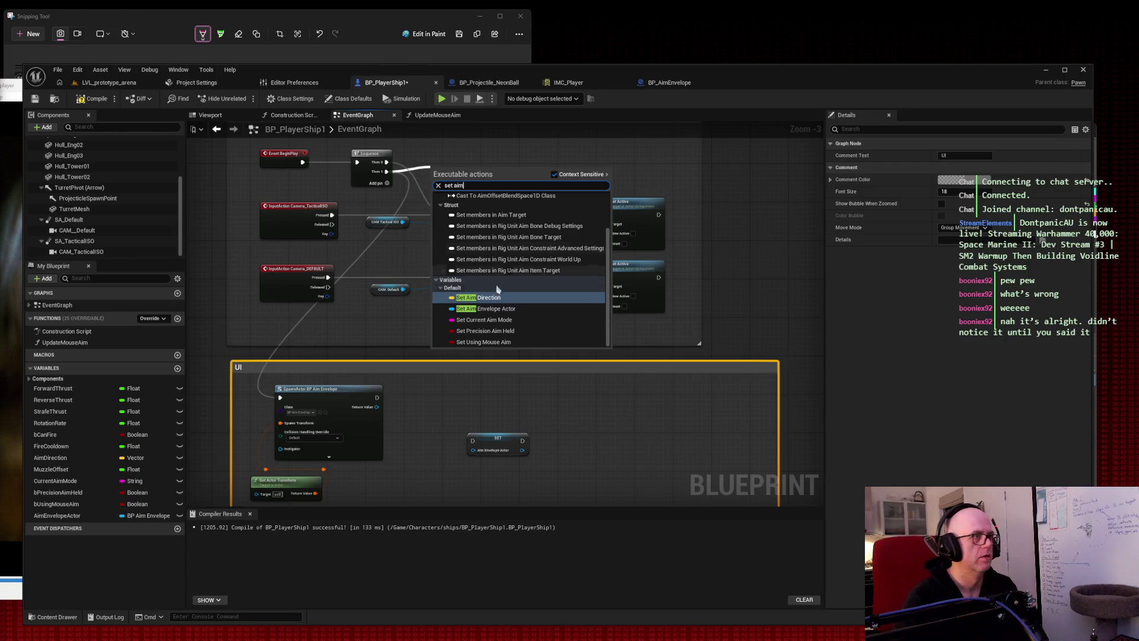
left_click(482, 309)
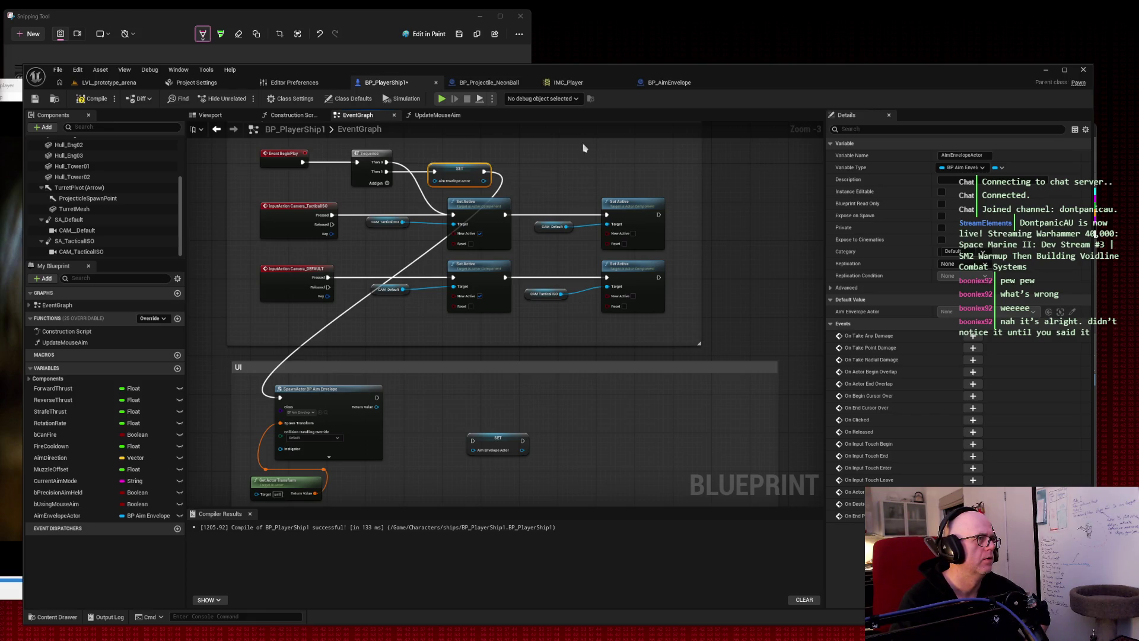
Shift the spawn and transform nodes right and move the SET node beside SpawnActor.
mouse_move(246, 403)
left_mouse_down()
mouse_move(486, 475)
mouse_move(531, 501)
left_mouse_up()
left_click_drag(359, 443, 456, 423)
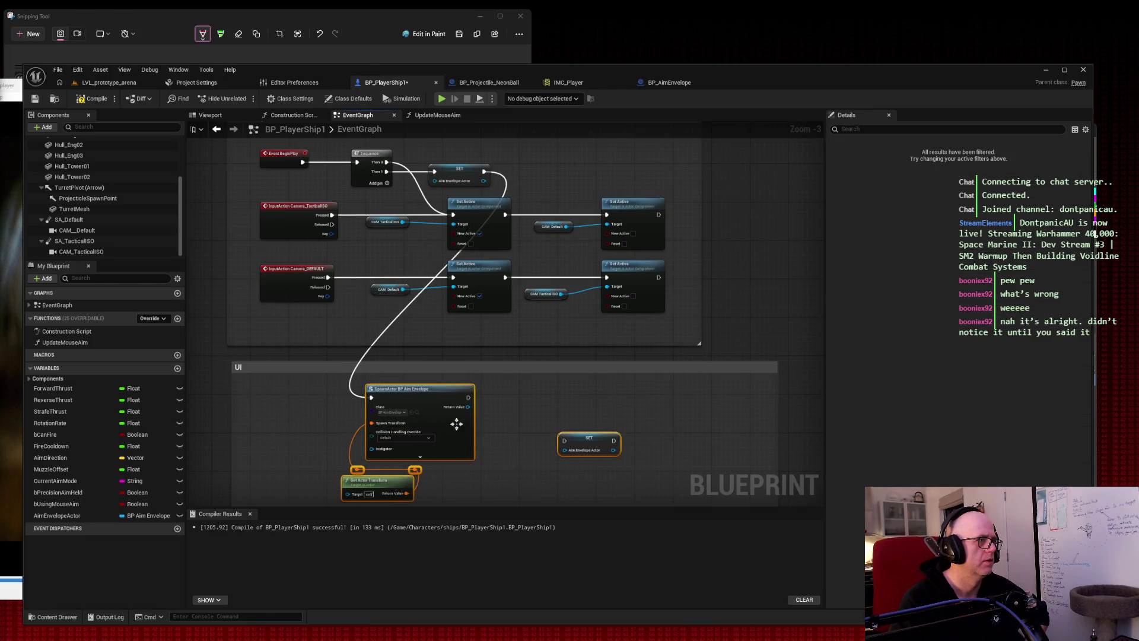
left_click(523, 181)
mouse_move(477, 171)
left_mouse_down()
mouse_move(270, 436)
mouse_move(330, 398)
left_mouse_up()
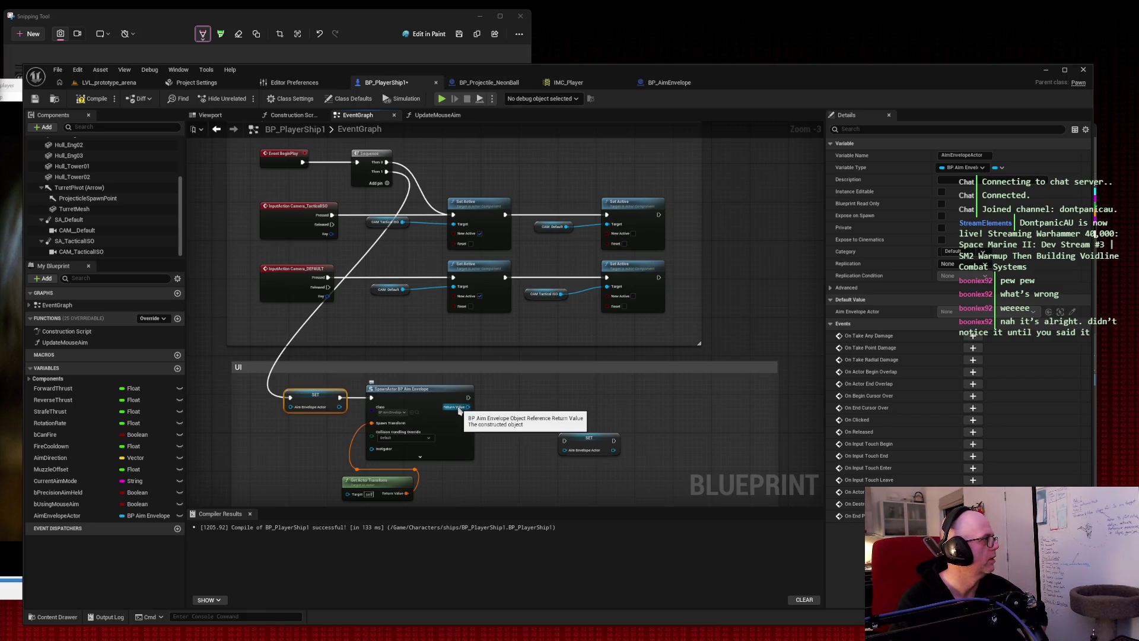
Add SET Aim Envelope Actor from SpawnActor's Return Value, delete the duplicate, and align it.
left_click_drag(460, 409, 547, 409)
type("set")
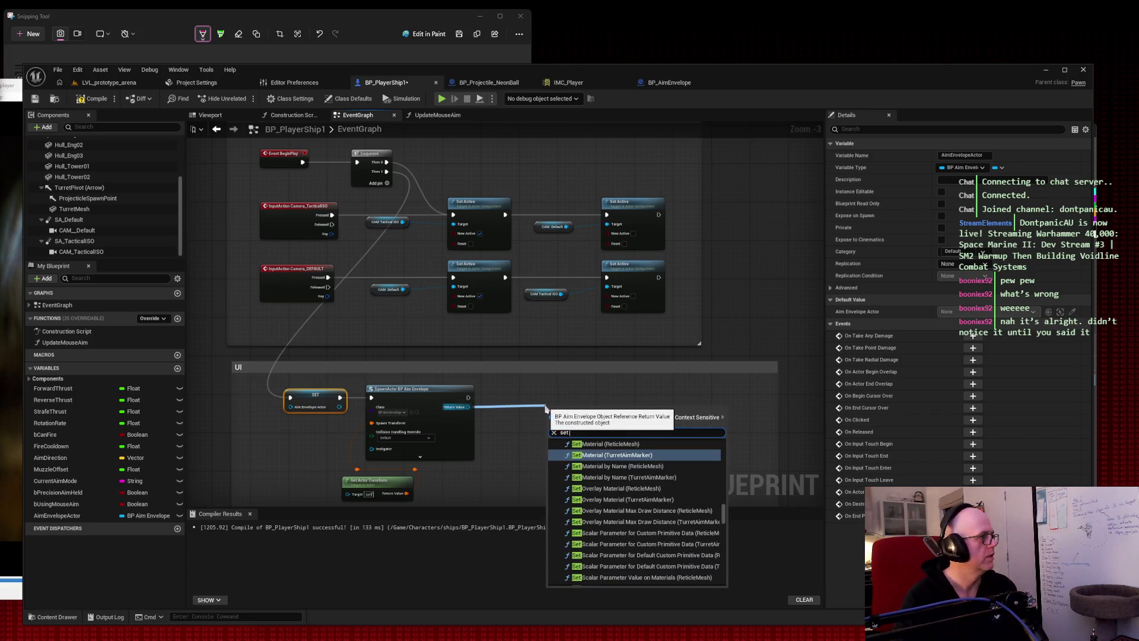
type(" aimev")
key("BackSpace")
type("nv")
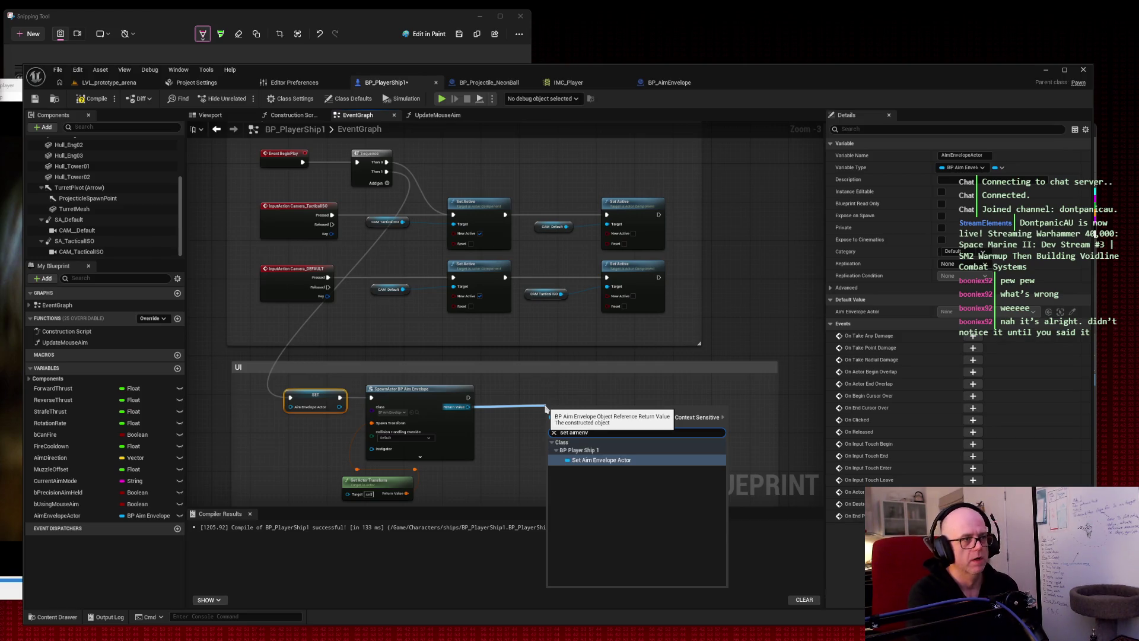
key("Return")
key("ctrl+w")
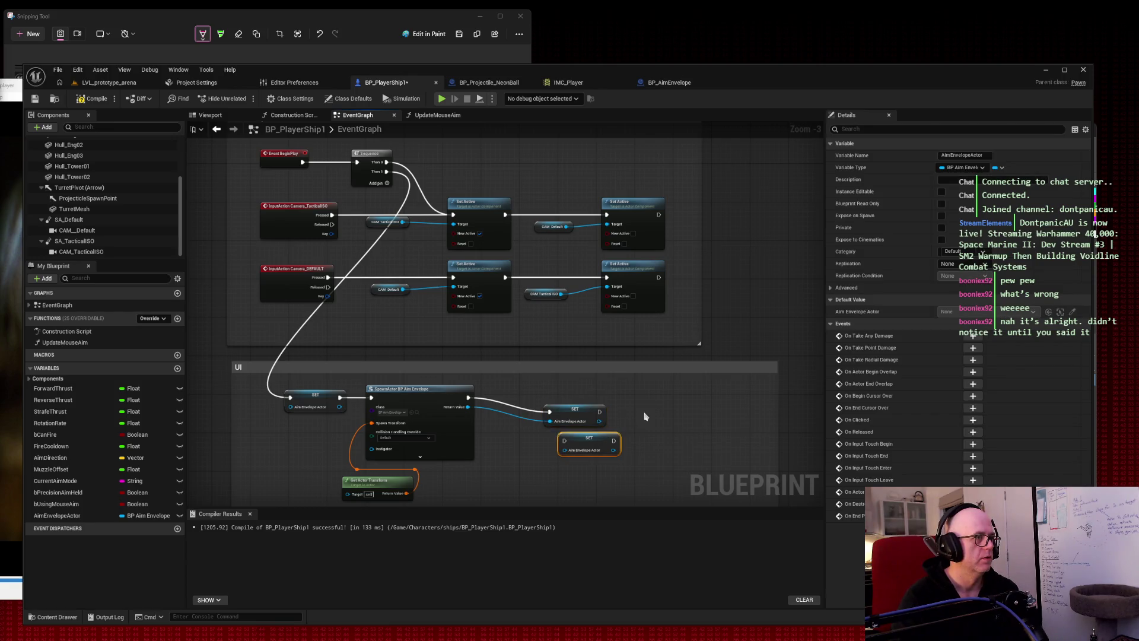
key("Delete")
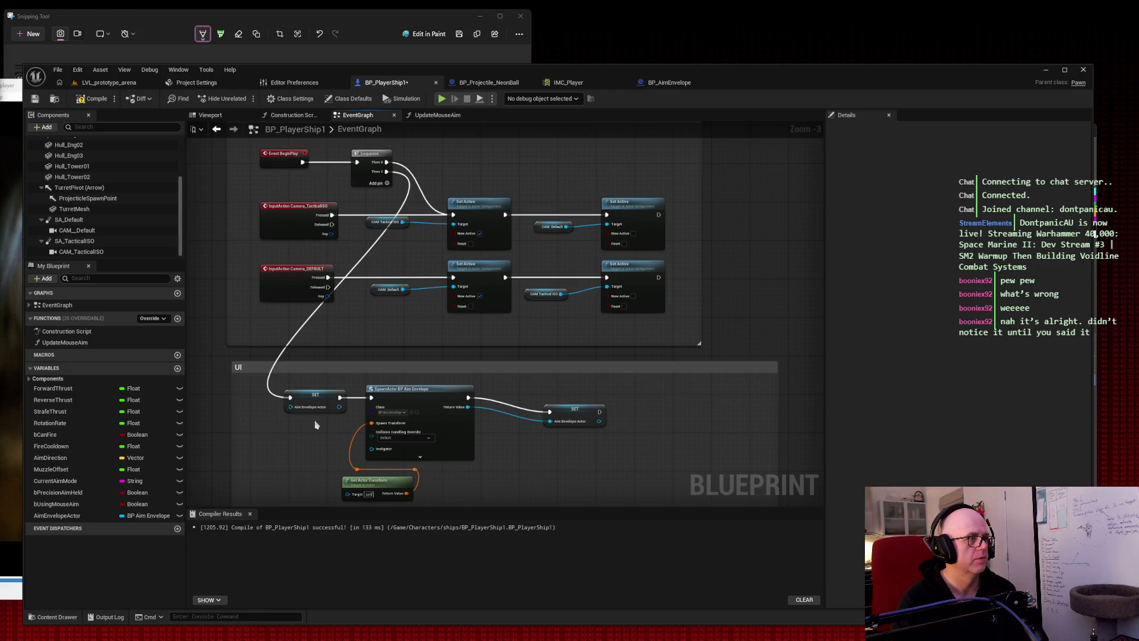
left_click_drag(587, 413, 581, 399)
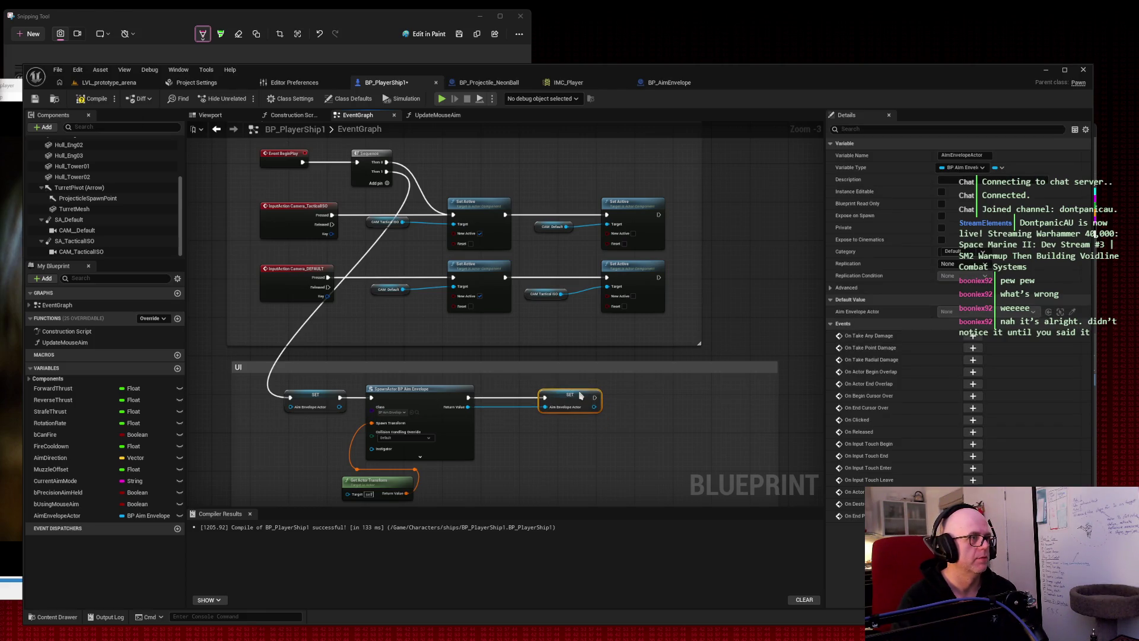
left_click(747, 221)
key("super+shift+s")
Capture the graph, delete the leftover SET node, and wire Sequence Then 1 straight to SpawnActor.
mouse_move(214, 122)
left_mouse_down()
mouse_move(734, 473)
mouse_move(737, 514)
left_mouse_up()
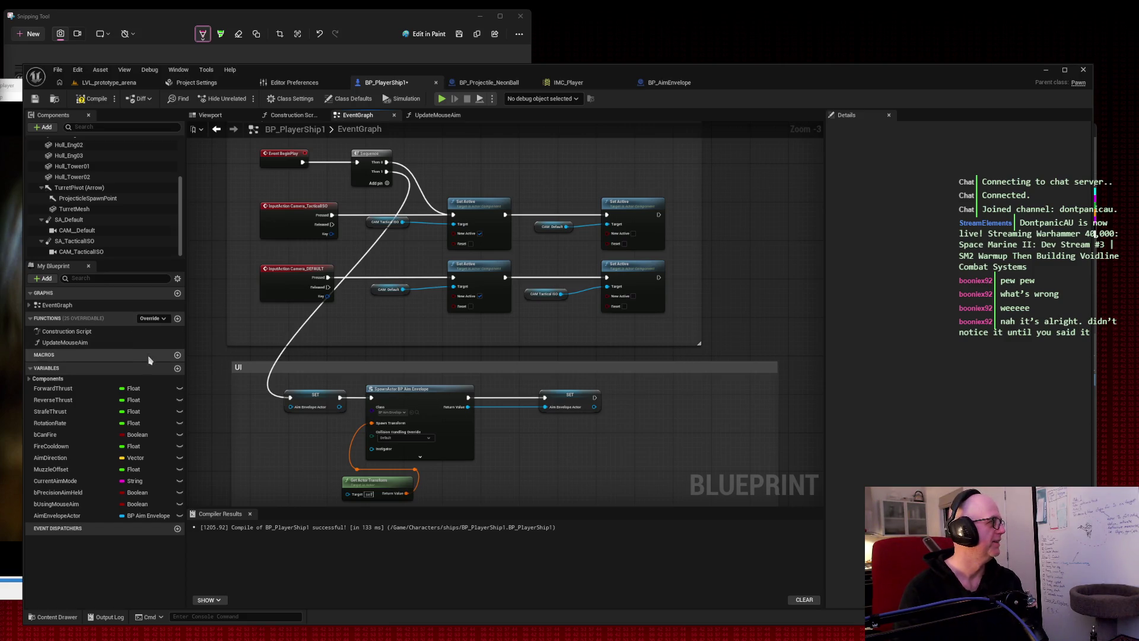
left_click_drag(273, 453, 308, 394)
key("Delete")
left_click_drag(387, 172, 370, 396)
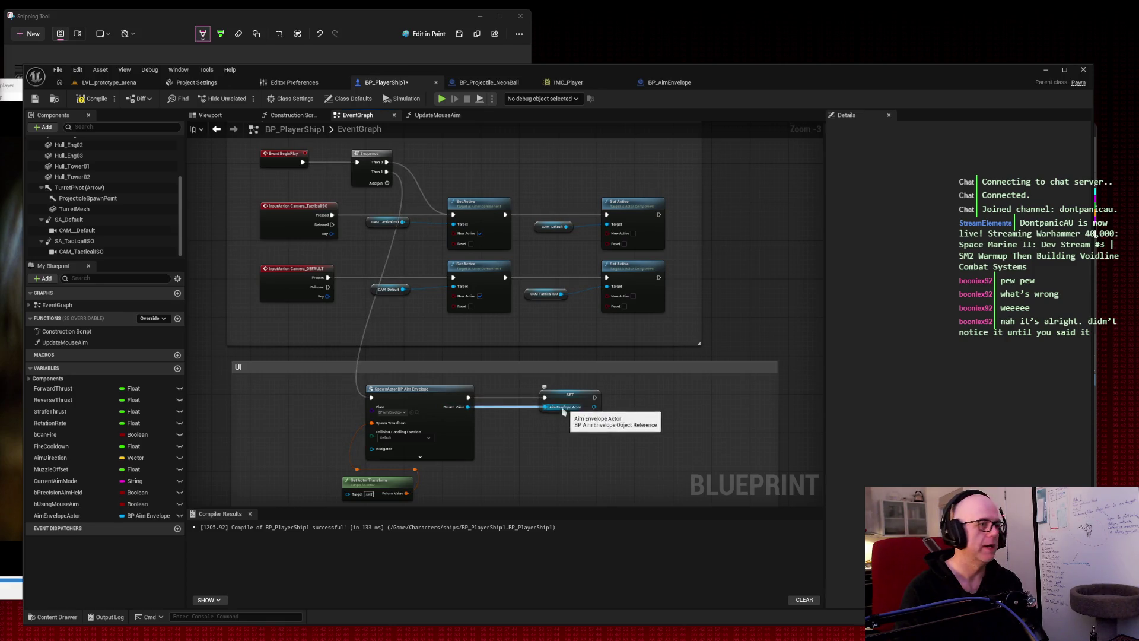
Compile and save BP_PlayerShip1, then play LVL_prototype_arena in the editor.
left_click(92, 99)
left_click(35, 99)
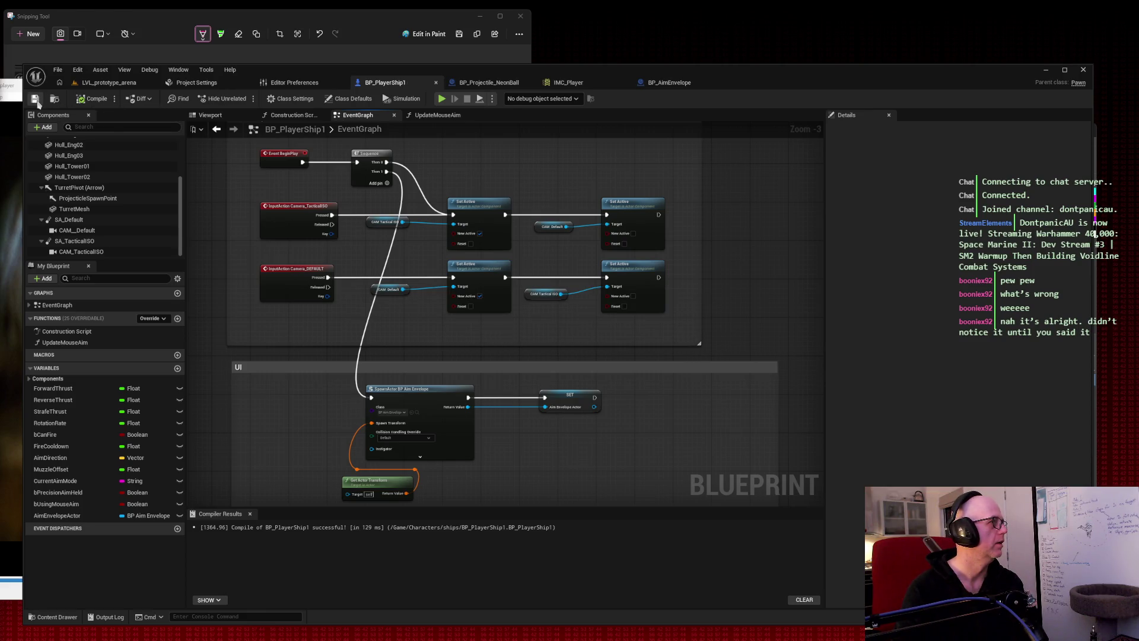
left_click(136, 85)
left_click(244, 98)
Fire projectiles, screenshot the running game, stop play, and reopen BP_PlayerShip1's event graph.
key("space")
key("space")
key("space")
key("space")
key("space")
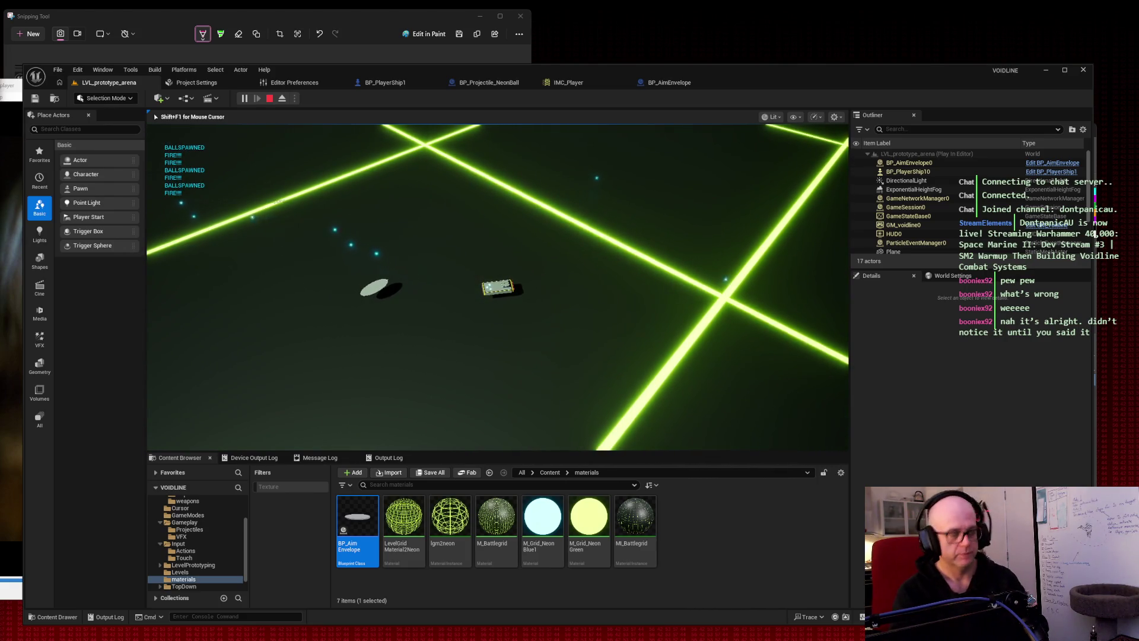
key("super+shift+s")
mouse_move(112, 96)
left_mouse_down()
mouse_move(774, 419)
mouse_move(903, 518)
left_mouse_up()
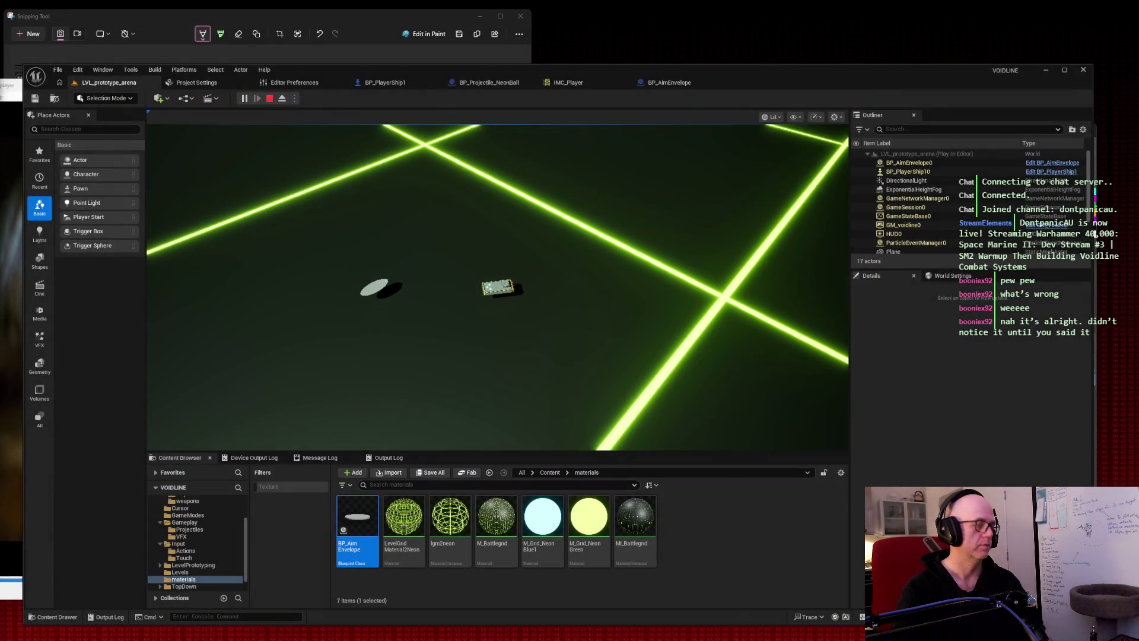
key("Escape")
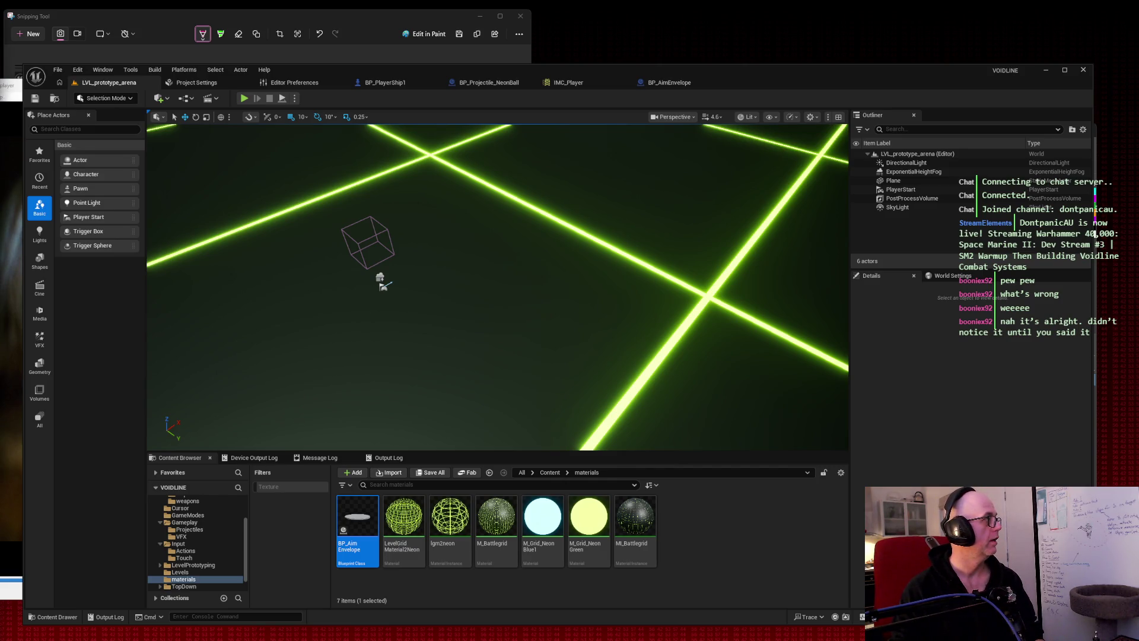
left_click(380, 83)
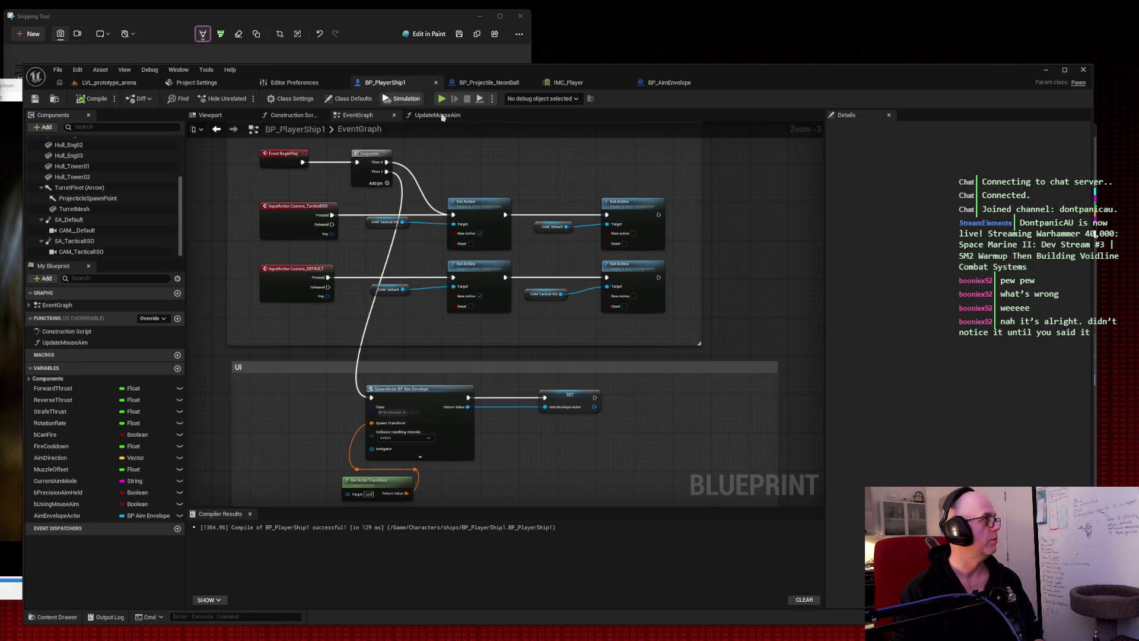
Add an Attach Actor To Actor node after the SET Aim Envelope Actor node.
scroll(497, 434, "up", 1)
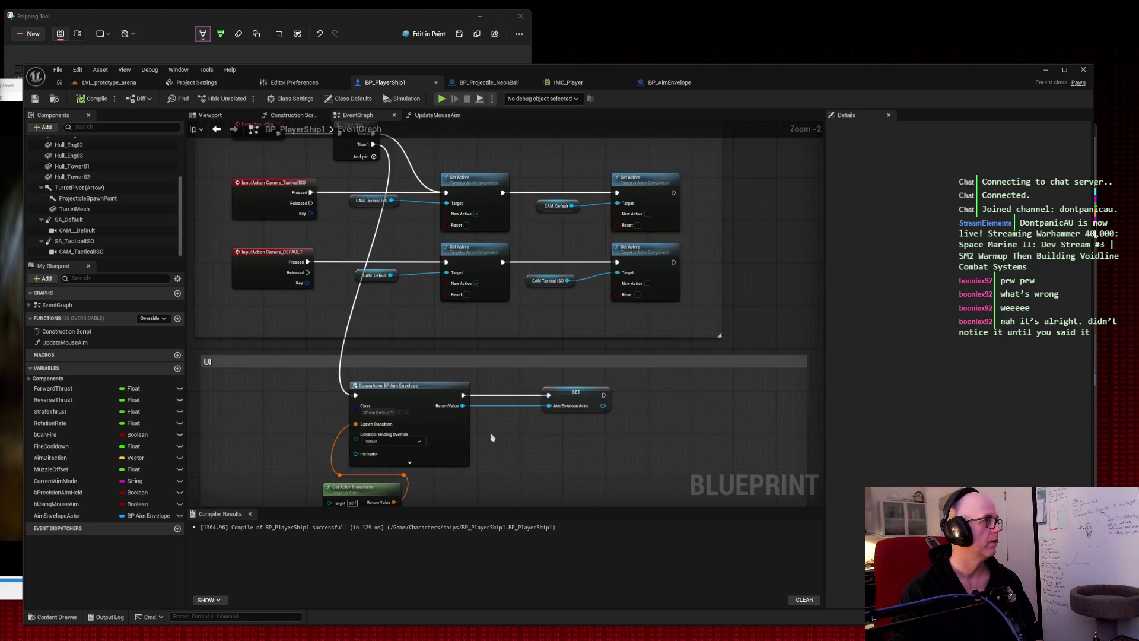
left_click_drag(492, 438, 493, 414)
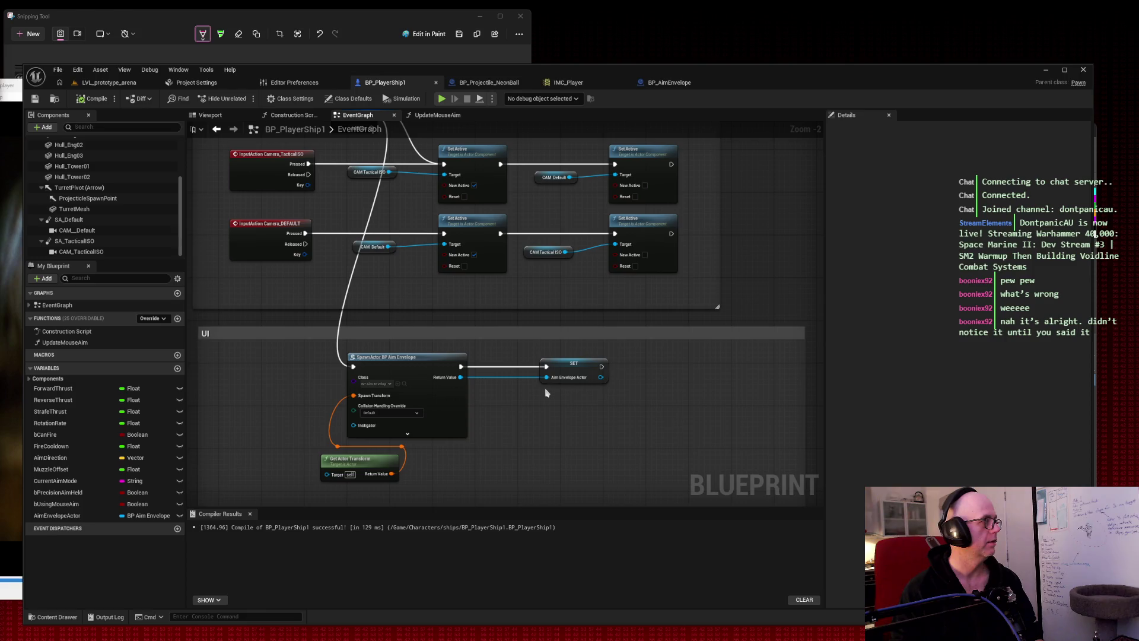
mouse_move(601, 366)
left_mouse_down()
mouse_move(620, 380)
mouse_move(638, 371)
left_mouse_up()
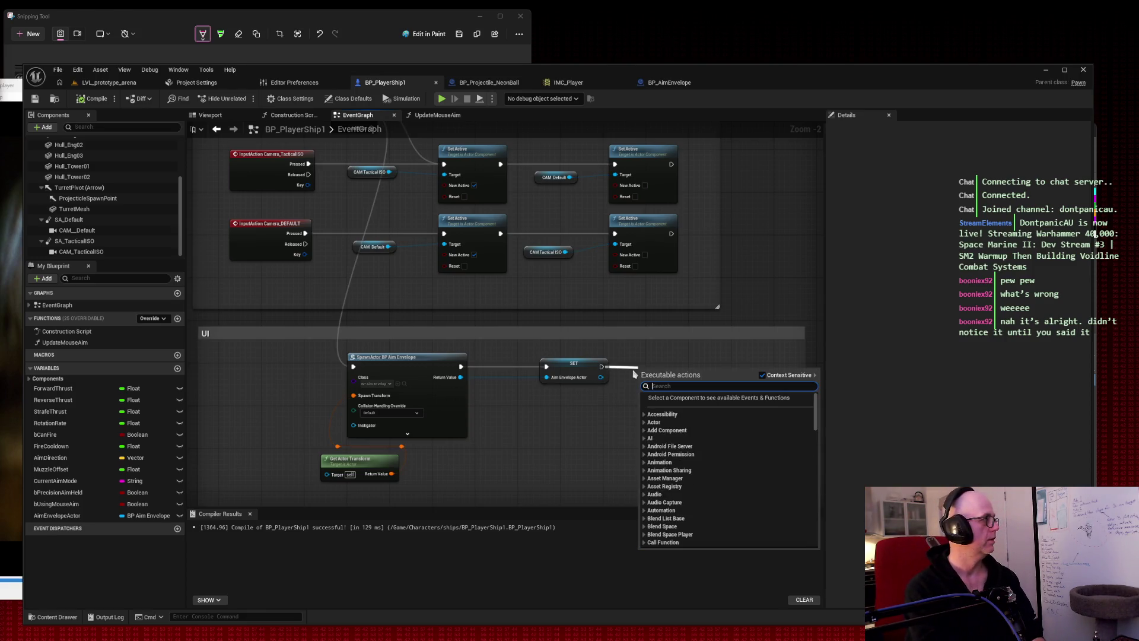
type("attach a")
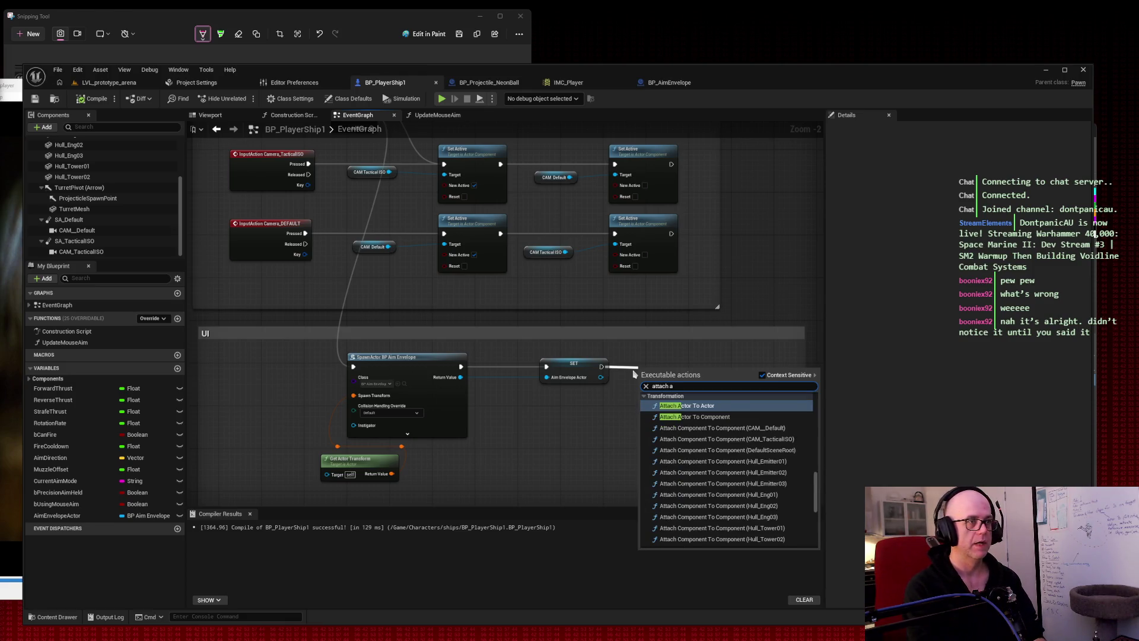
left_click(687, 405)
left_click_drag(690, 372, 704, 360)
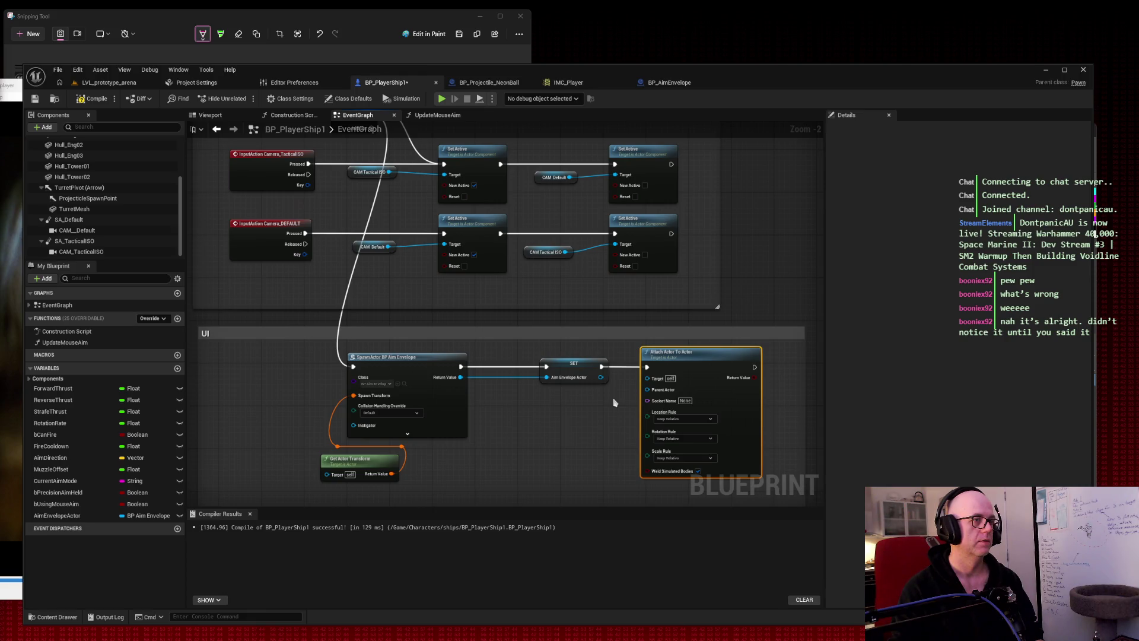
Set Location to Snap to Target, Rotation and Scale to Keep World, then compile.
left_click(684, 418)
left_click(687, 448)
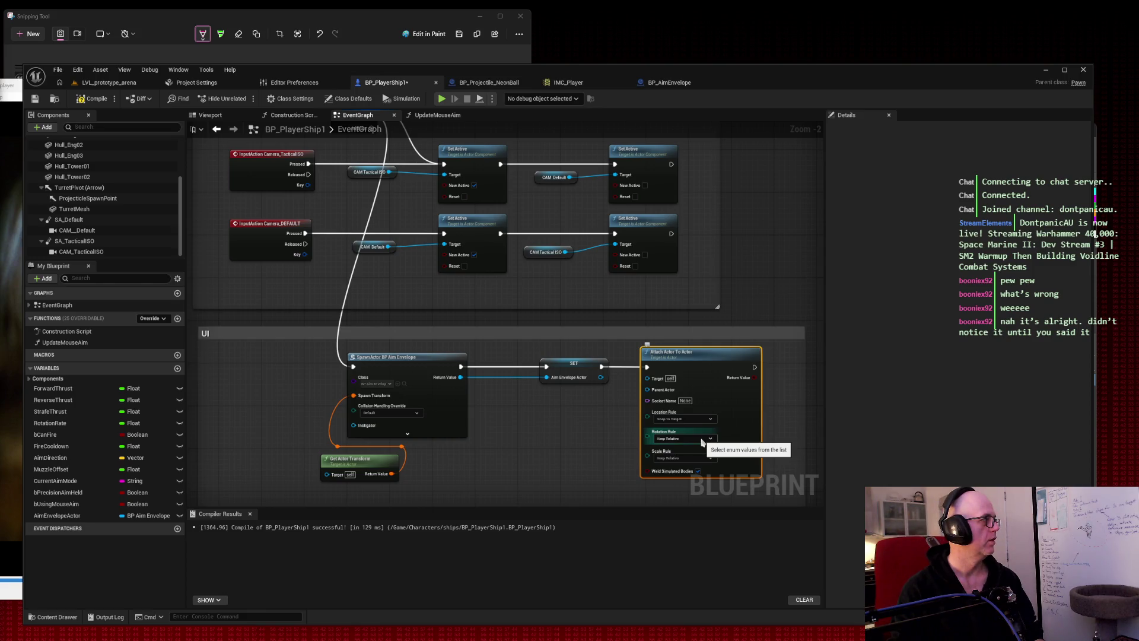
left_click(698, 439)
left_click(684, 458)
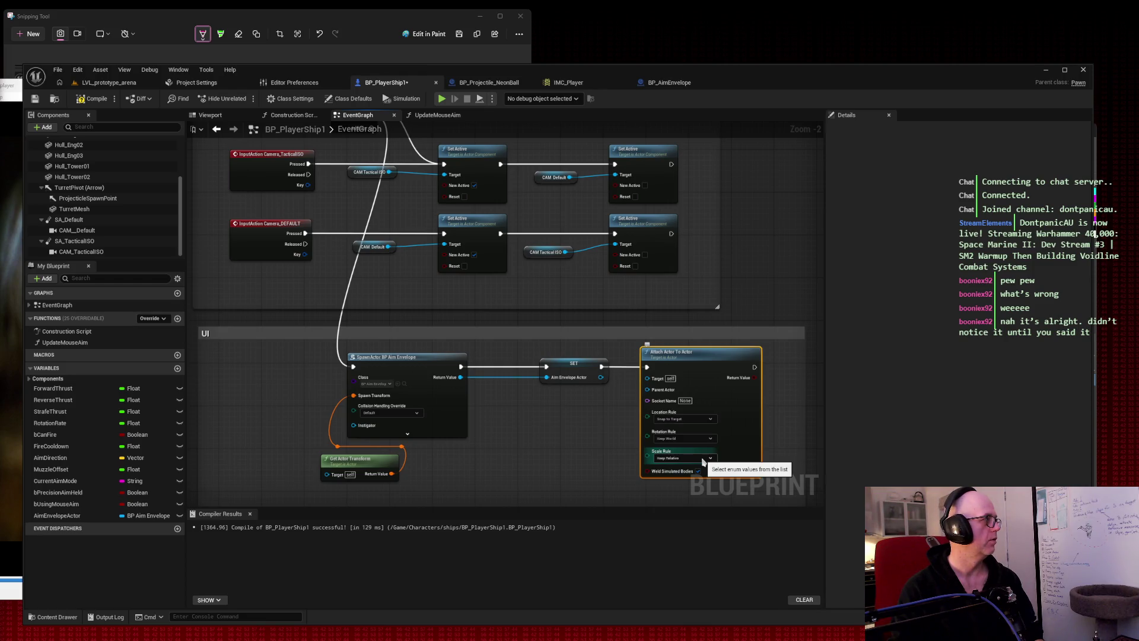
left_click(703, 458)
left_click(694, 475)
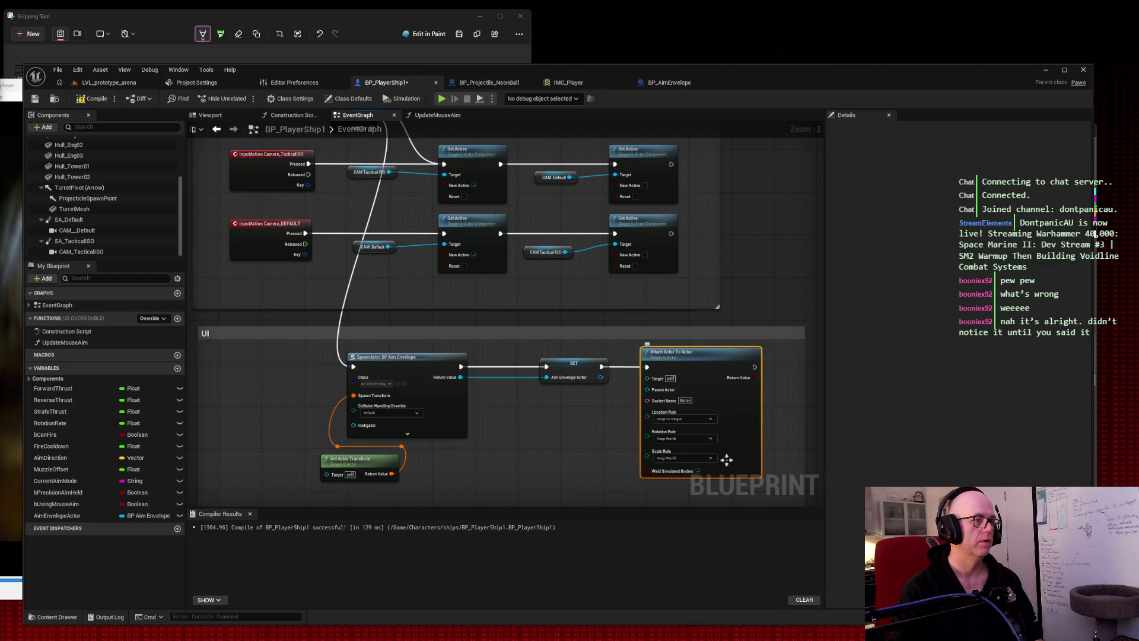
mouse_move(794, 430)
left_mouse_down()
mouse_move(766, 332)
mouse_move(789, 314)
left_mouse_up()
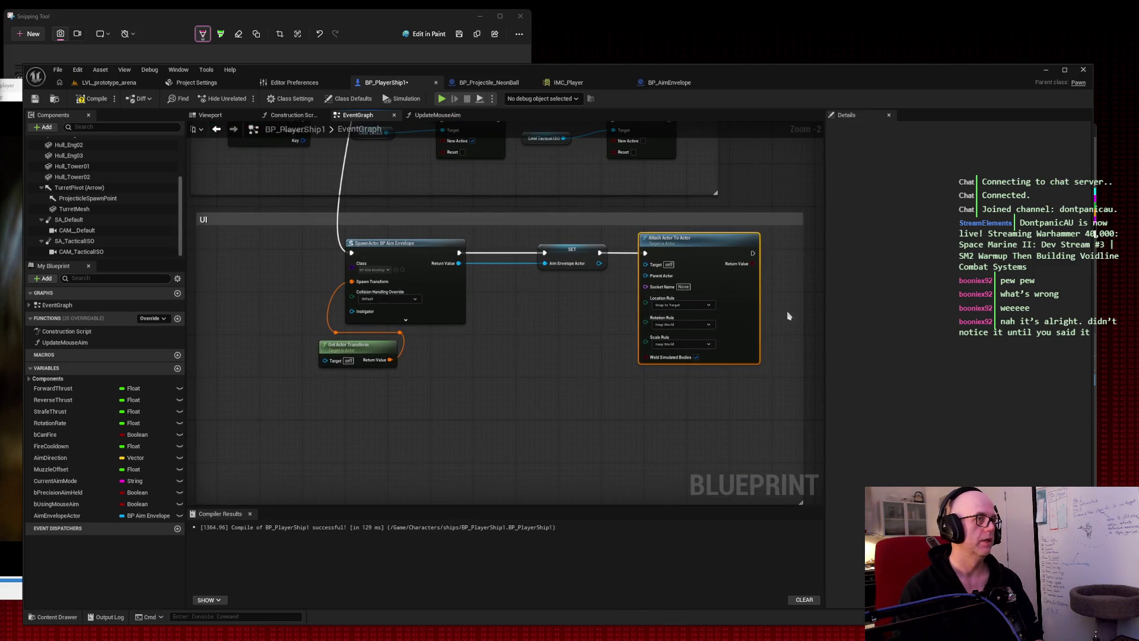
left_click(93, 98)
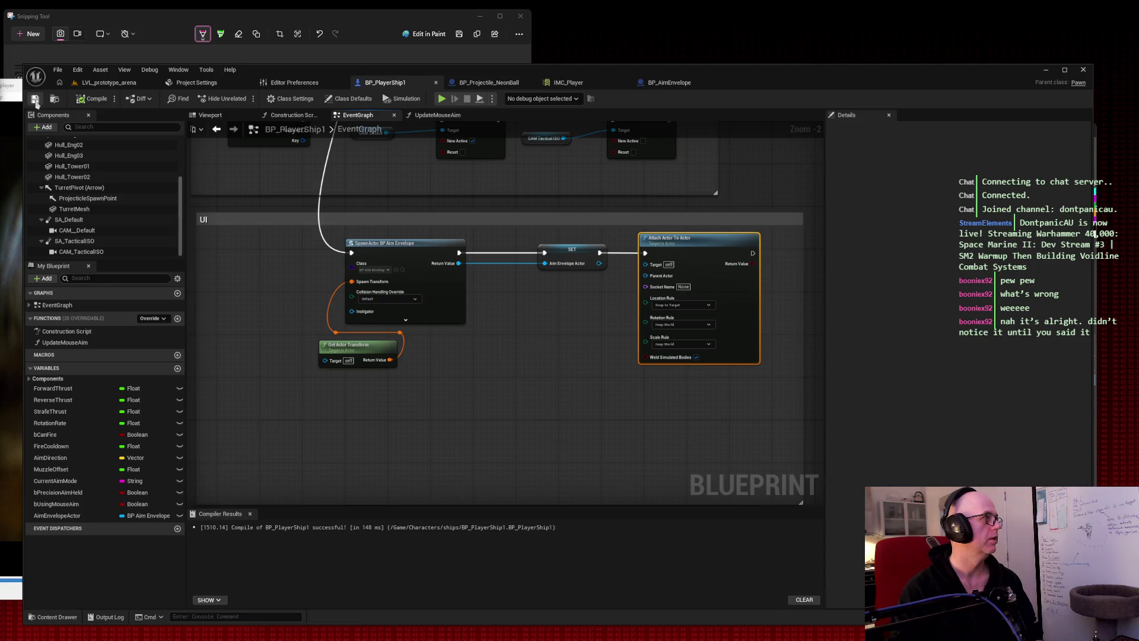
left_click_drag(410, 183, 503, 349)
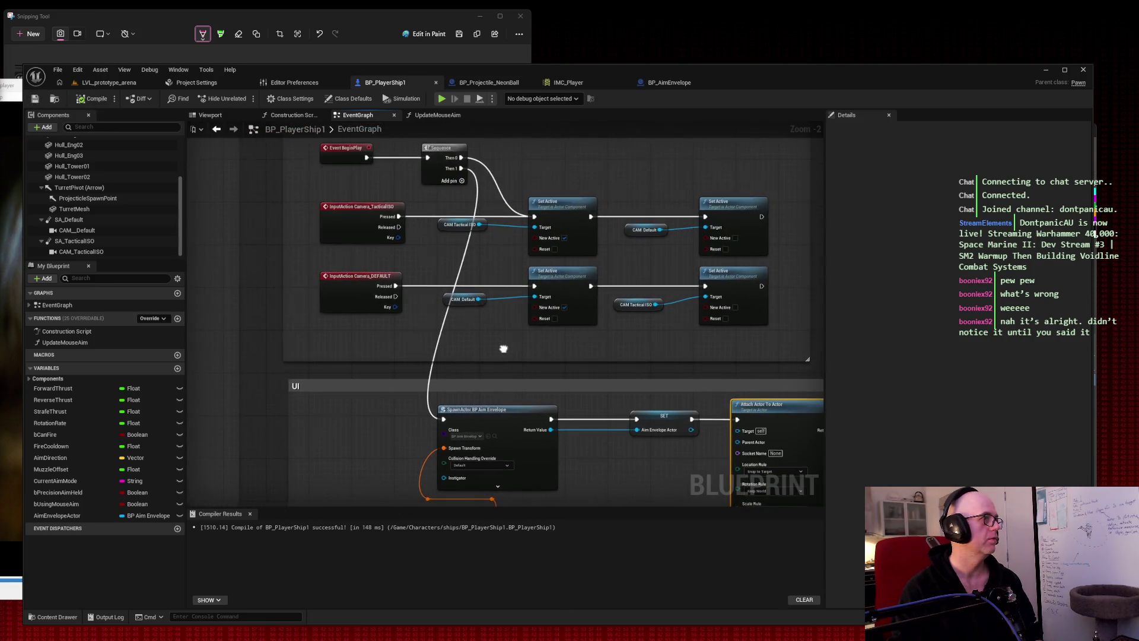
Route the Sequence Then 1 wire through reroute points and move SpawnActor further left.
double_click(471, 196)
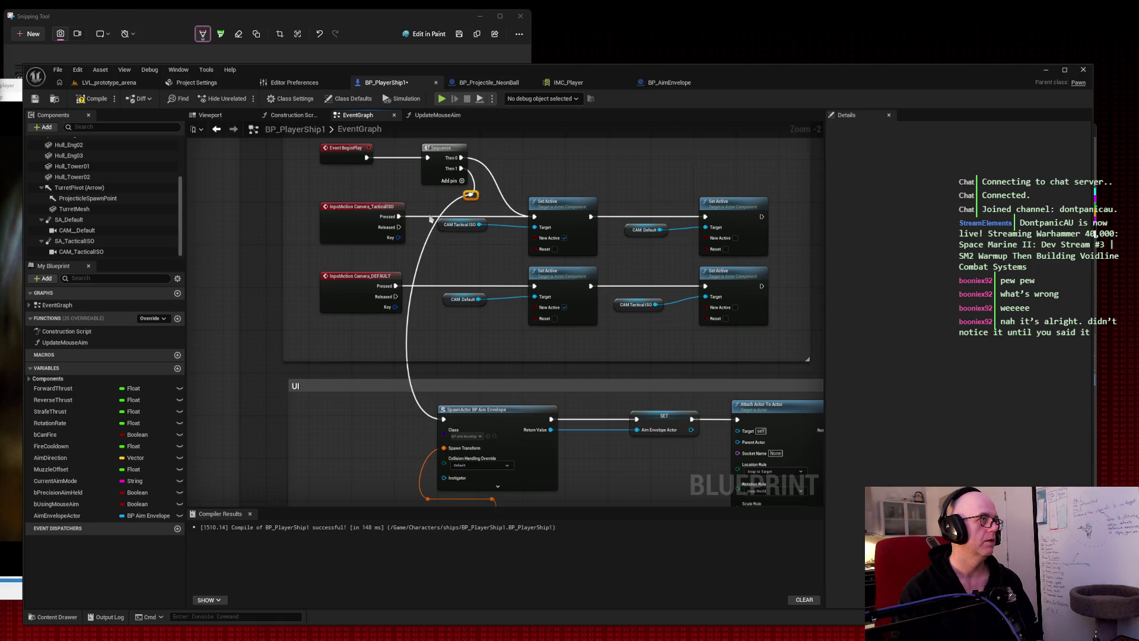
double_click(422, 242)
left_click_drag(422, 243, 305, 194)
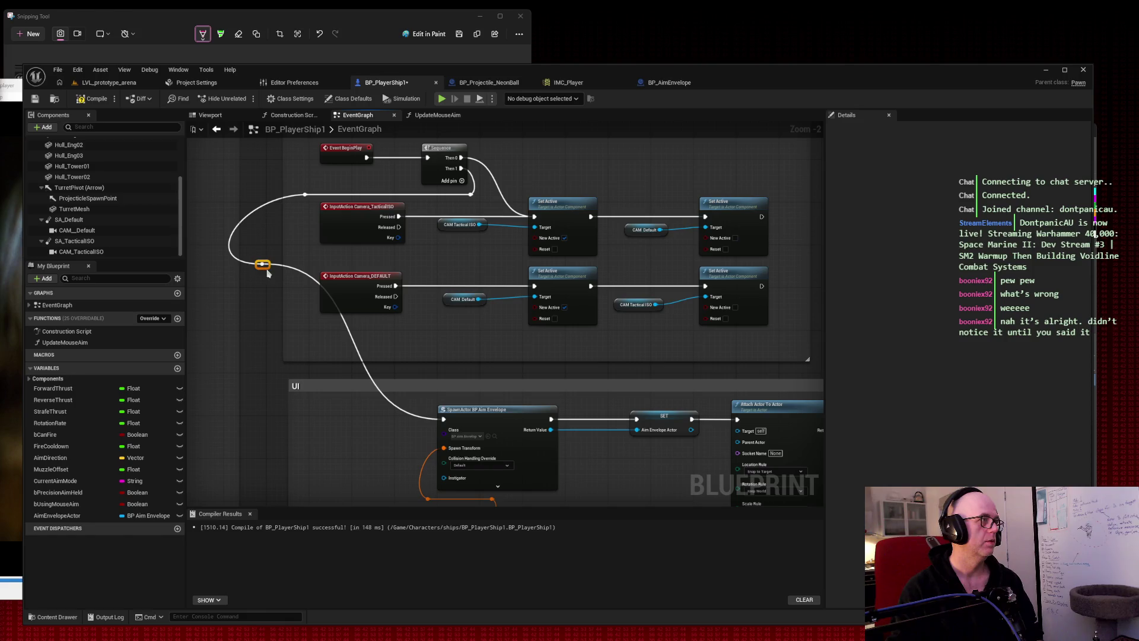
double_click(268, 271)
mouse_move(268, 271)
left_mouse_down()
mouse_move(339, 433)
mouse_move(336, 425)
left_mouse_up()
mouse_move(528, 417)
left_mouse_down()
mouse_move(398, 418)
mouse_move(447, 418)
mouse_move(430, 426)
mouse_move(370, 372)
mouse_move(378, 357)
left_mouse_up()
Rewire Get Actor Transform into Spawn Transform through squared-off reroute points.
scroll(447, 418, "down", 3)
key("Delete")
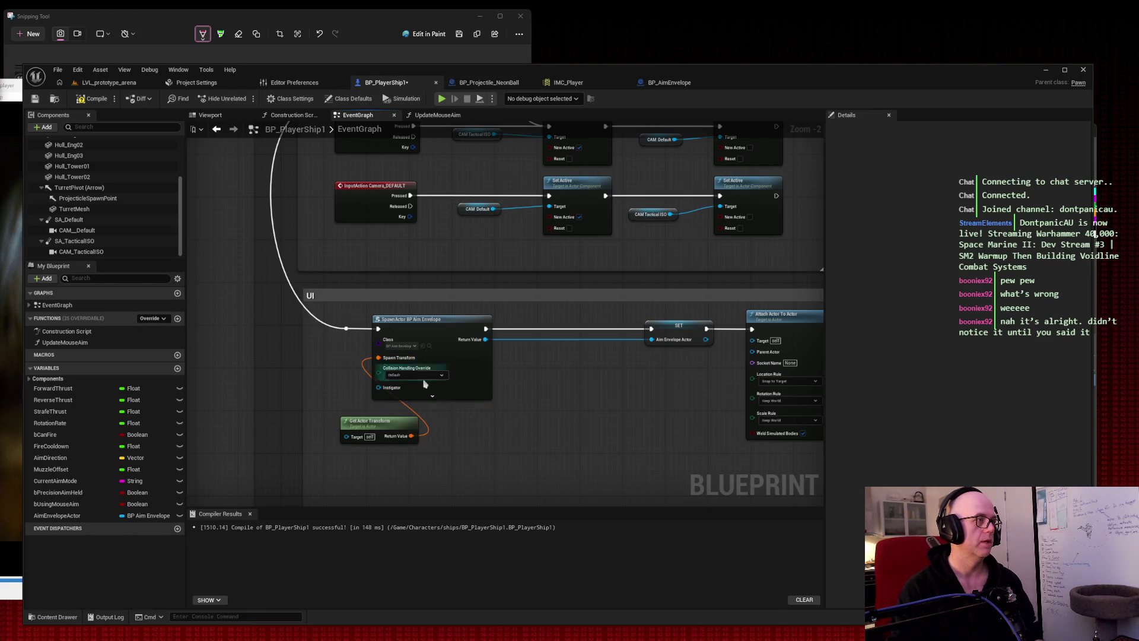
double_click(417, 414)
left_click_drag(417, 414, 362, 408)
double_click(369, 397)
Move the SET and Attach Actor To Actor nodes left into line, then compile and save.
left_click_drag(534, 421, 380, 415)
left_click_drag(447, 303, 711, 433)
left_click_drag(592, 364, 517, 363)
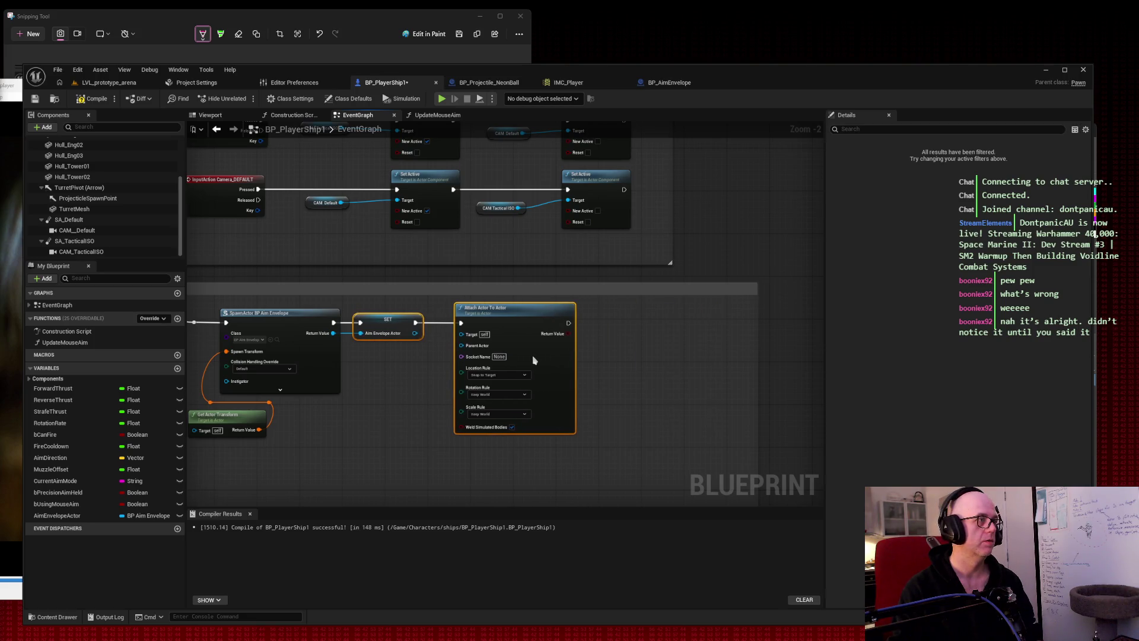
left_click(617, 367)
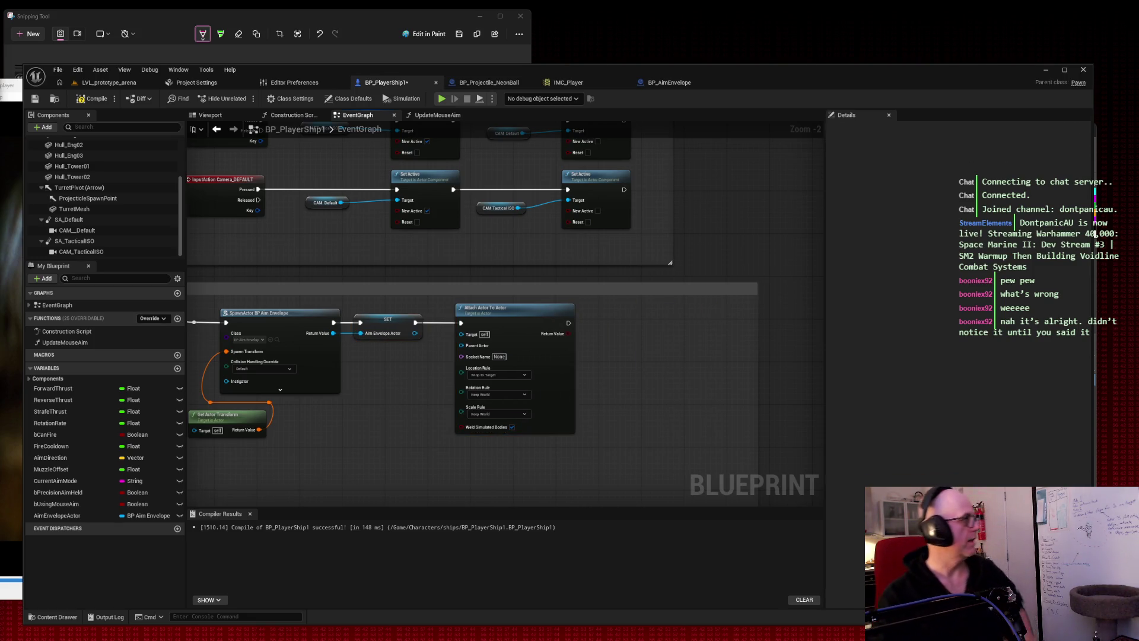
left_click(81, 98)
left_click(35, 98)
scroll(467, 254, "down", 2)
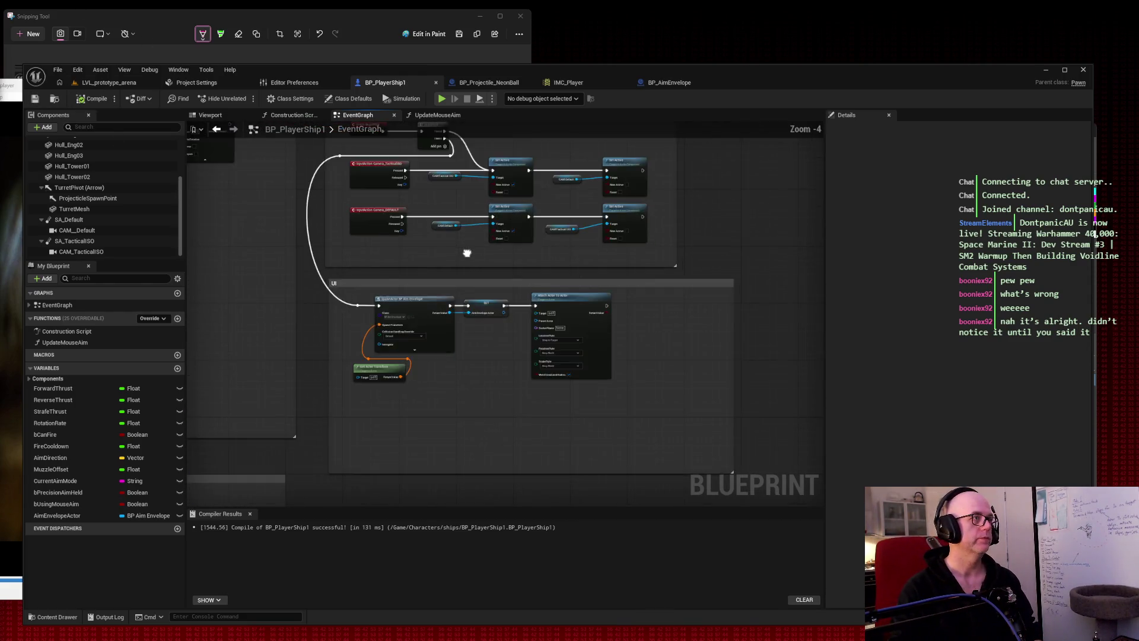
scroll(467, 253, "up", 2)
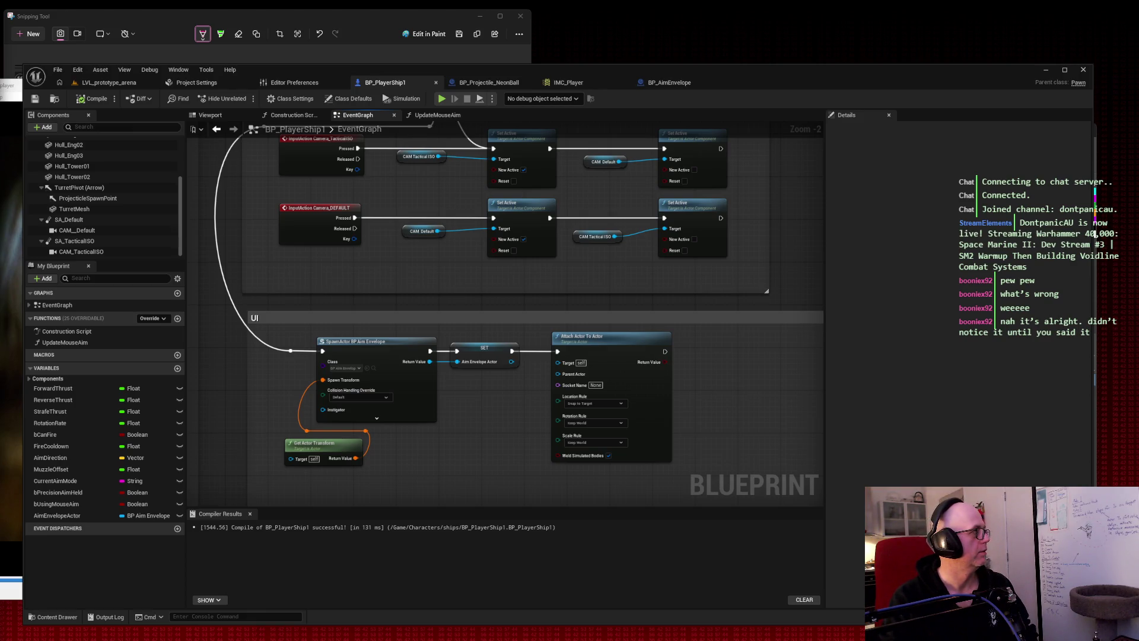
Zoom in on BP_AimEnvelope's disc and TurretAimMarker, then return to LVL_prototype_arena.
left_click(669, 82)
scroll(533, 230, "up", 3)
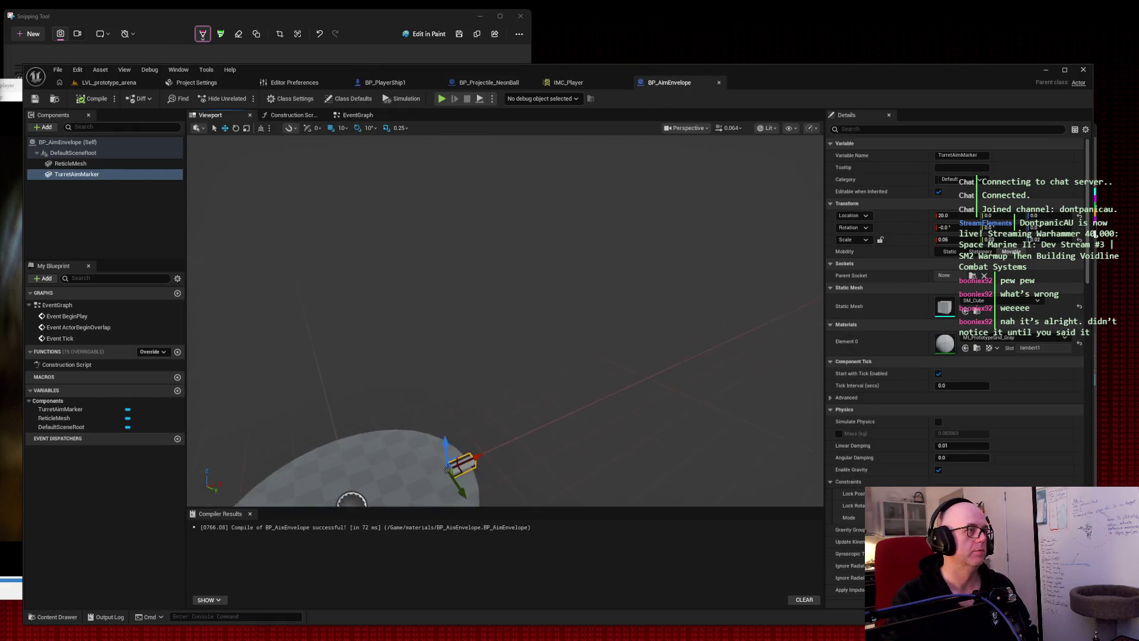
scroll(475, 219, "down", 5)
scroll(413, 206, "up", 3)
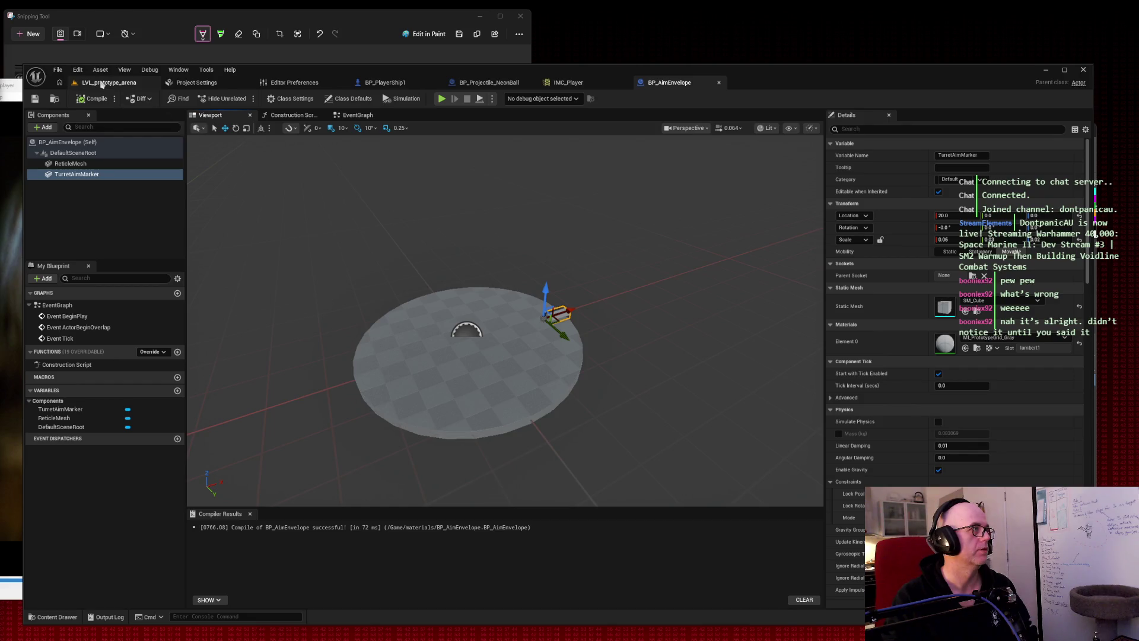
left_click(106, 82)
Play-test the arena, steering the ship with W, S and D to watch the aim disc, then return to BP_AimEnvelope.
left_click(244, 99)
key("w")
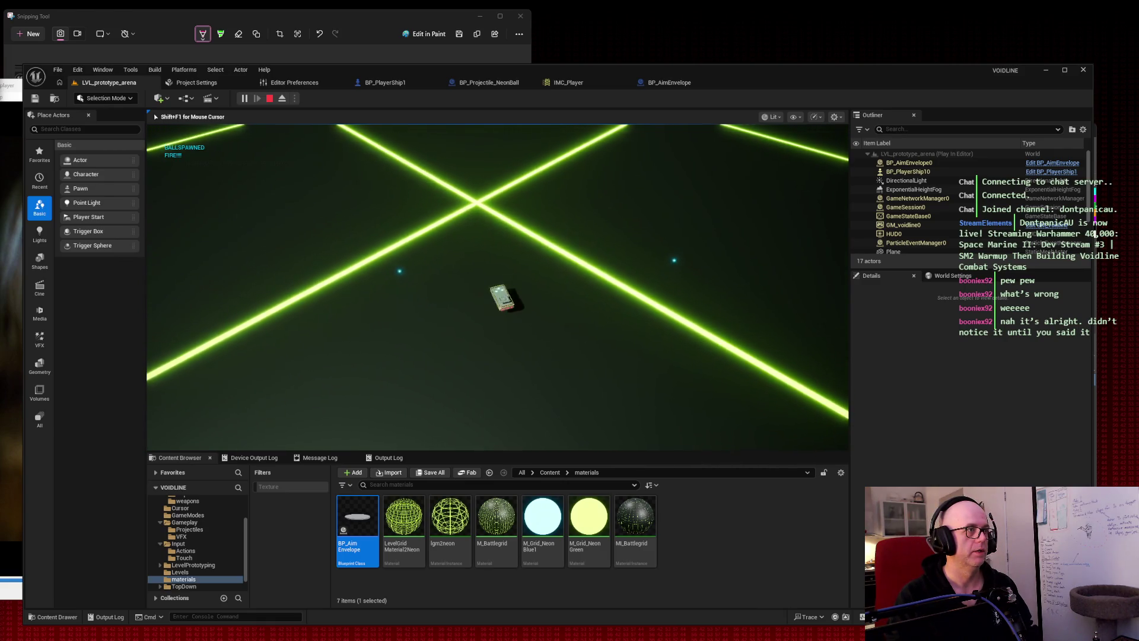
key("s")
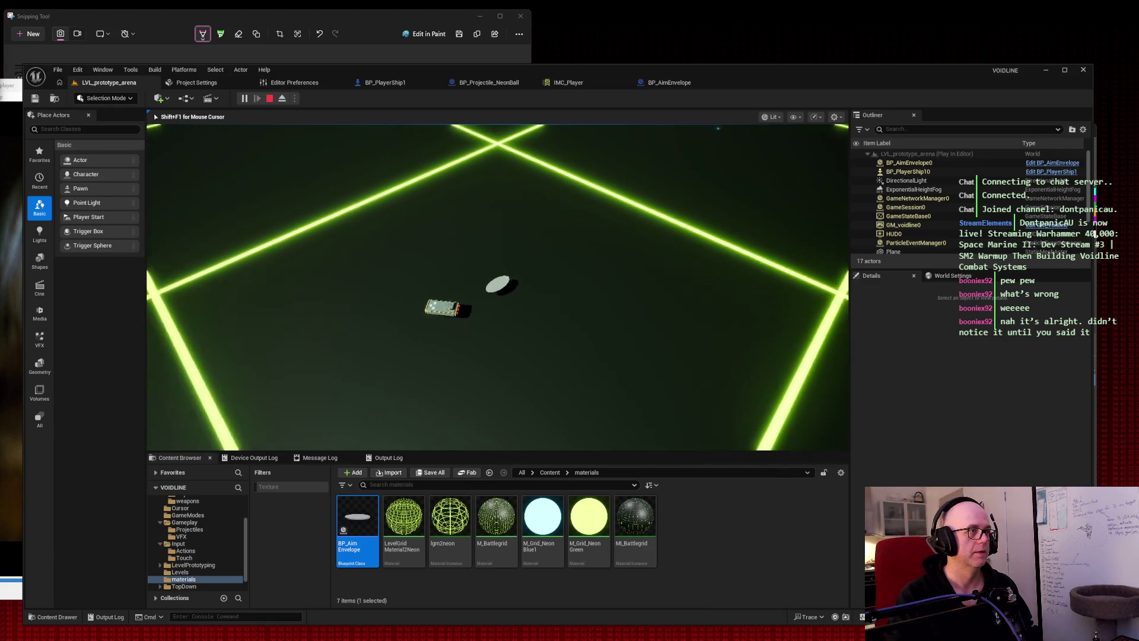
key("w")
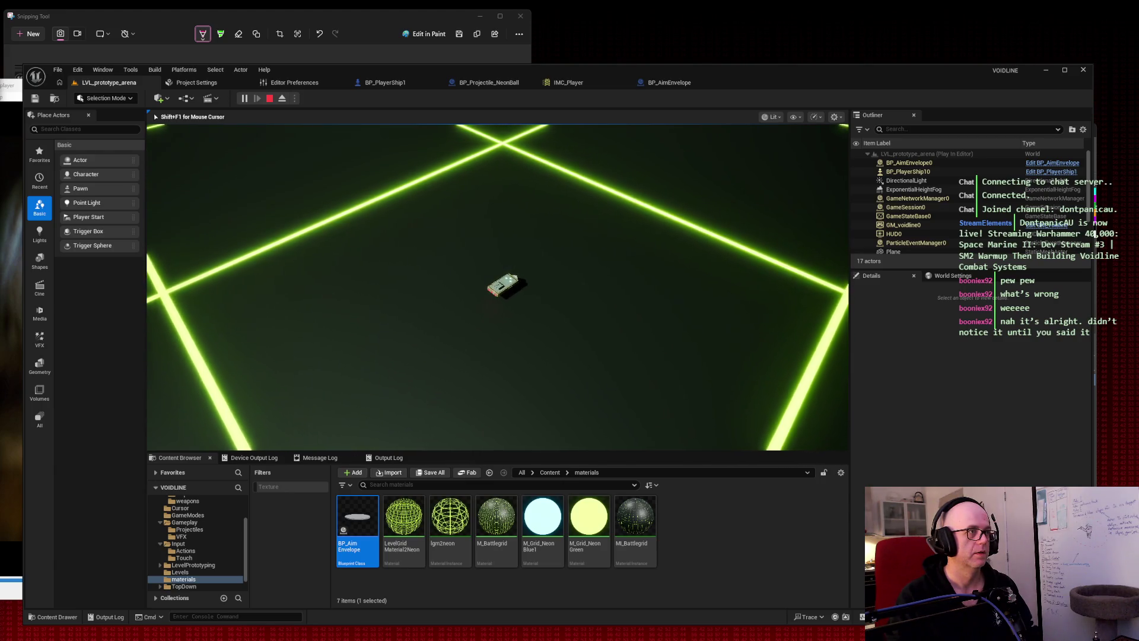
key("s")
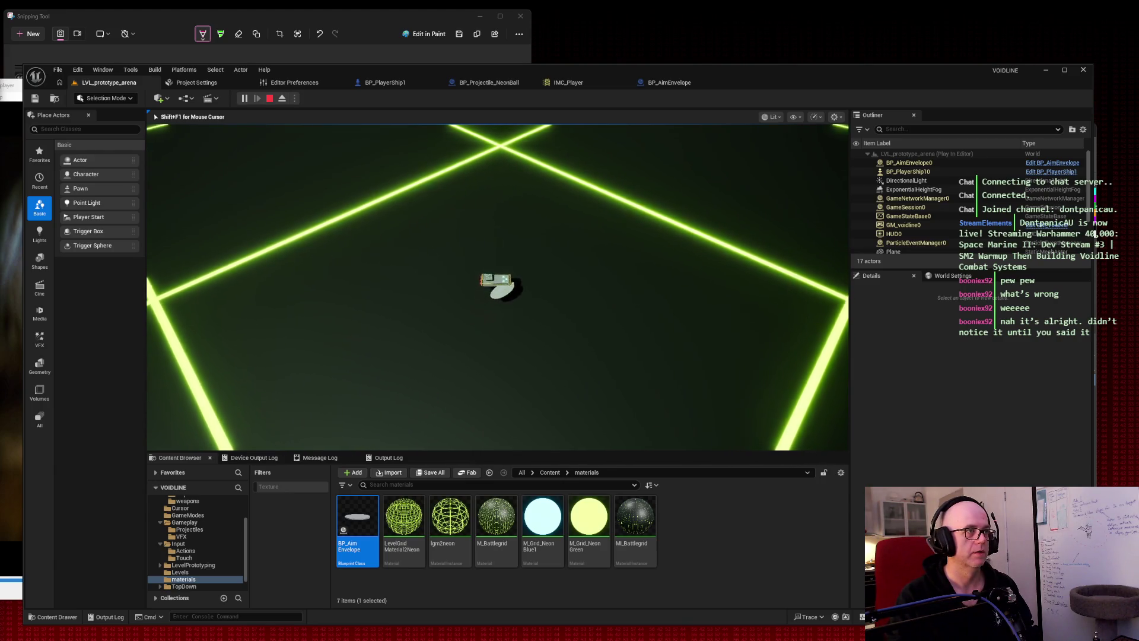
key("d")
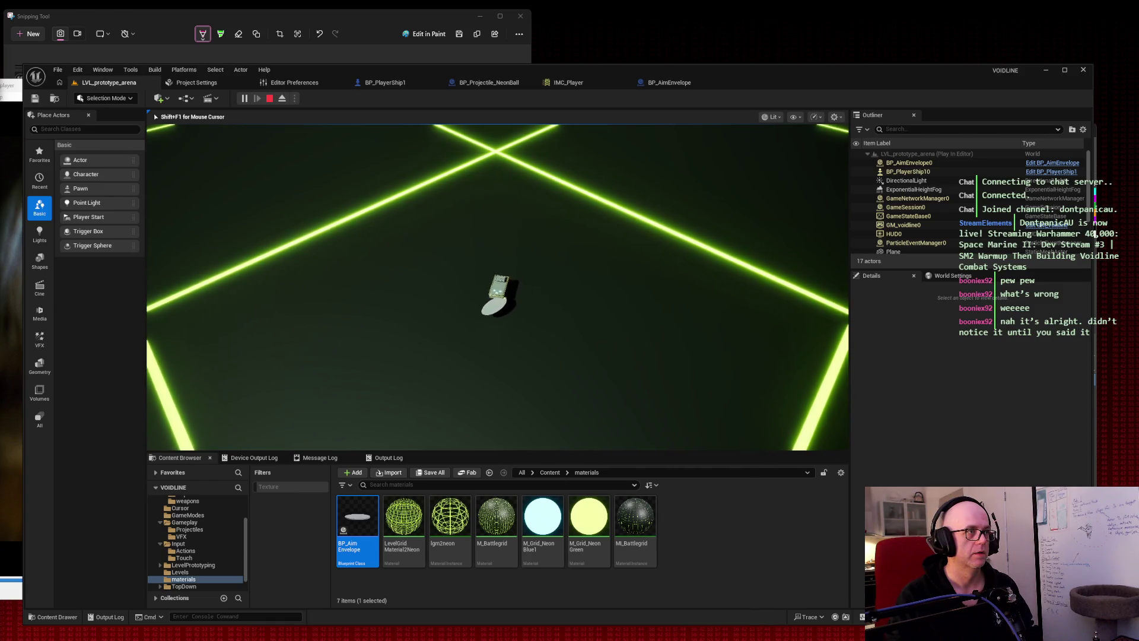
key("w")
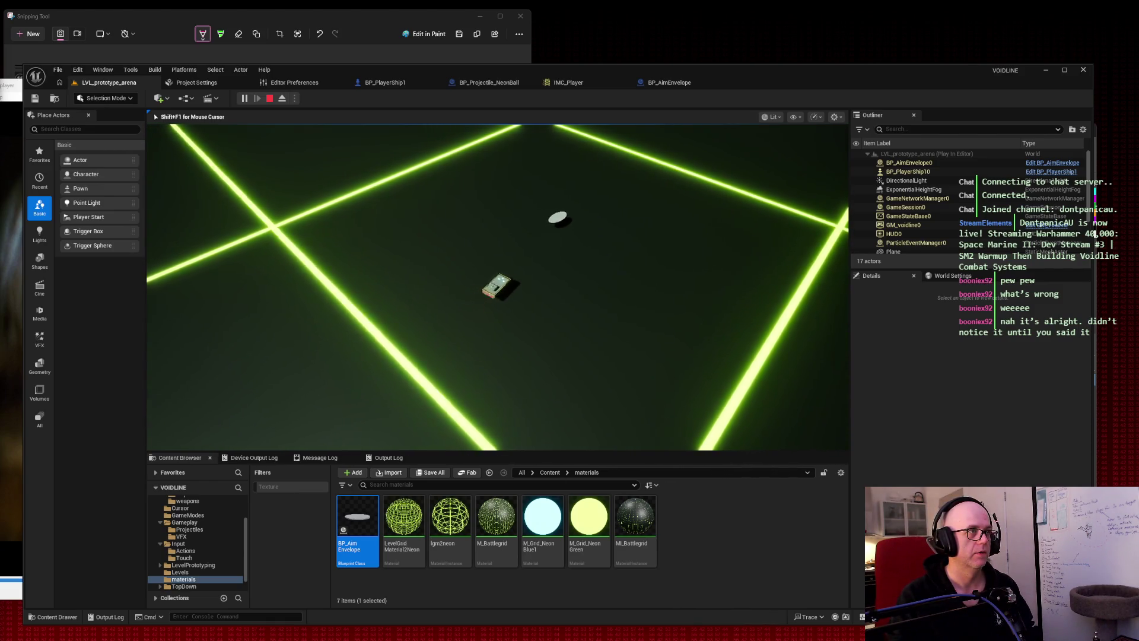
key("s")
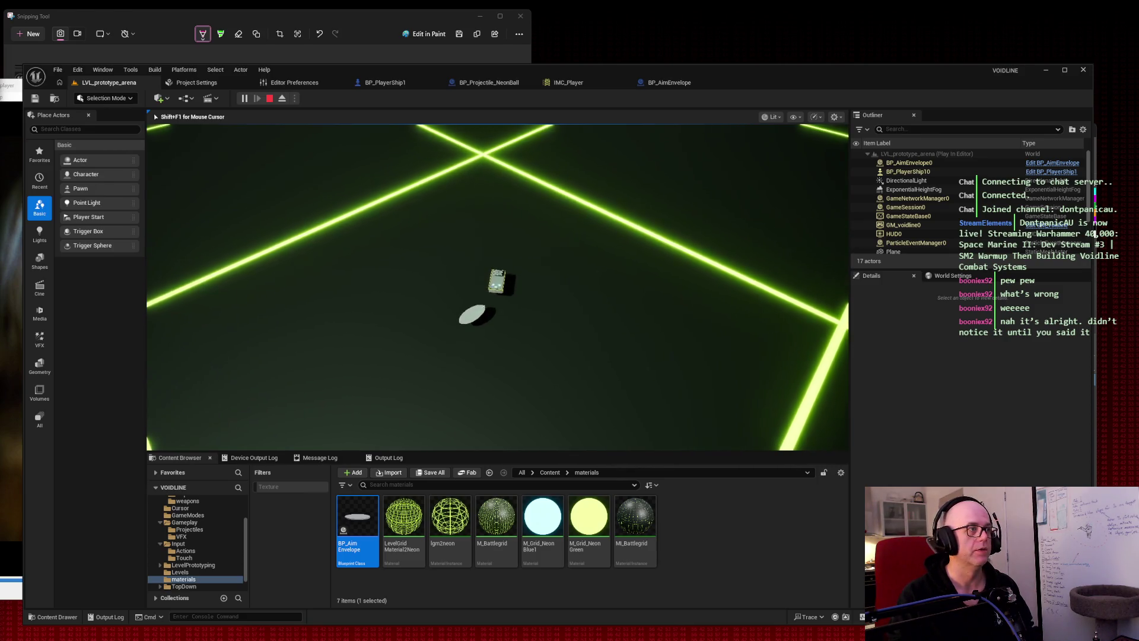
key("Escape")
left_click(673, 83)
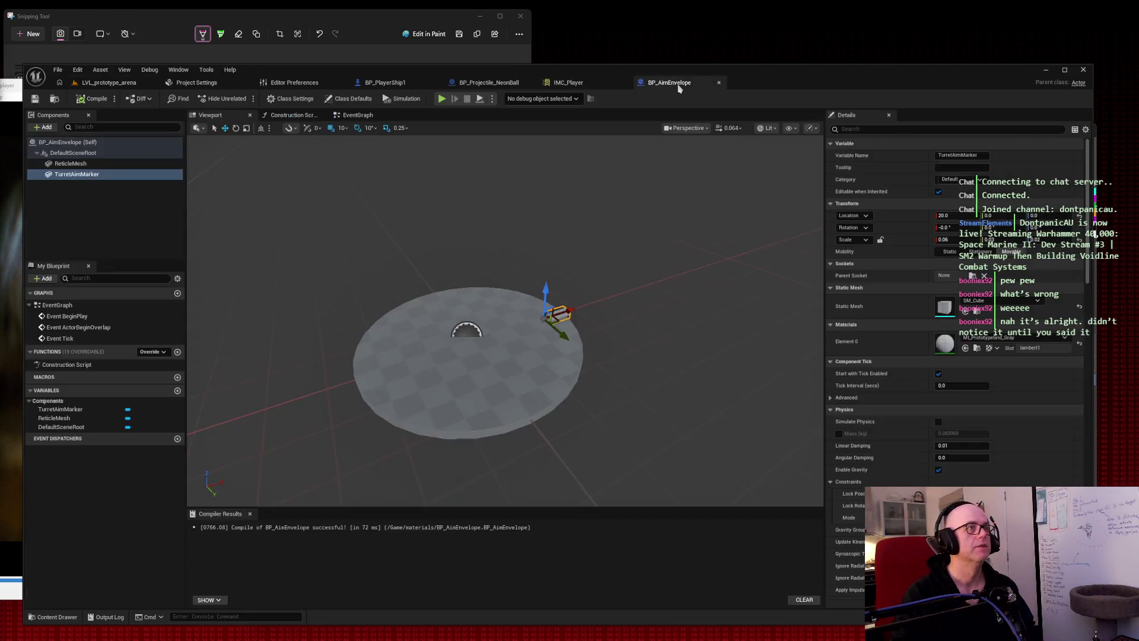
Set the TurretAimMarker component's Collision Presets to NoCollision.
left_click(102, 174)
left_click(876, 129)
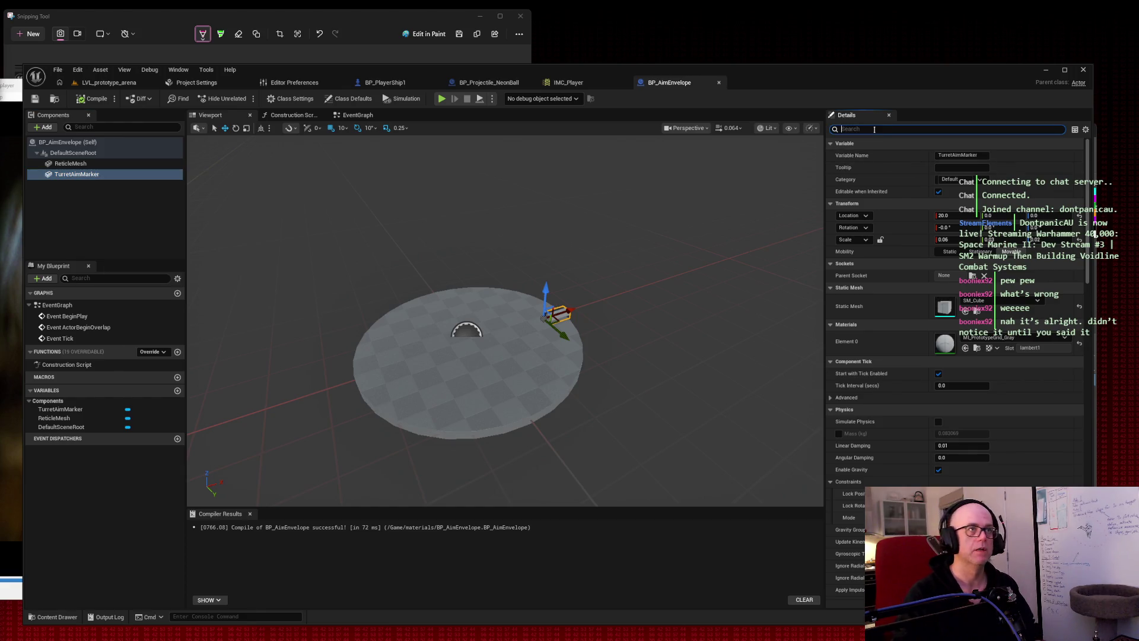
type("colli")
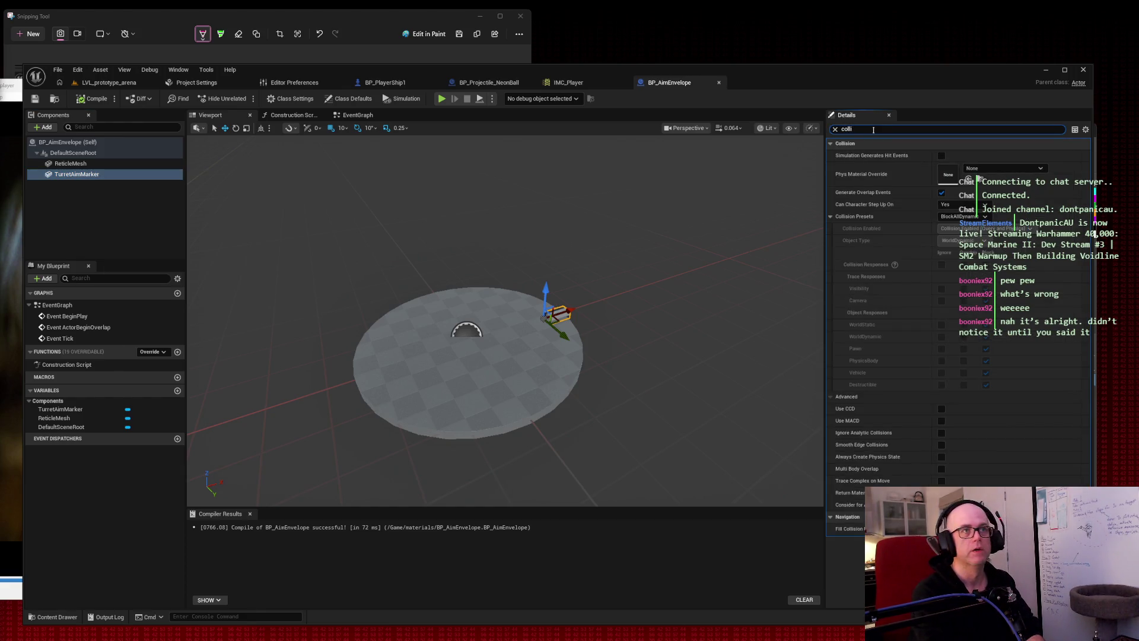
left_click(961, 216)
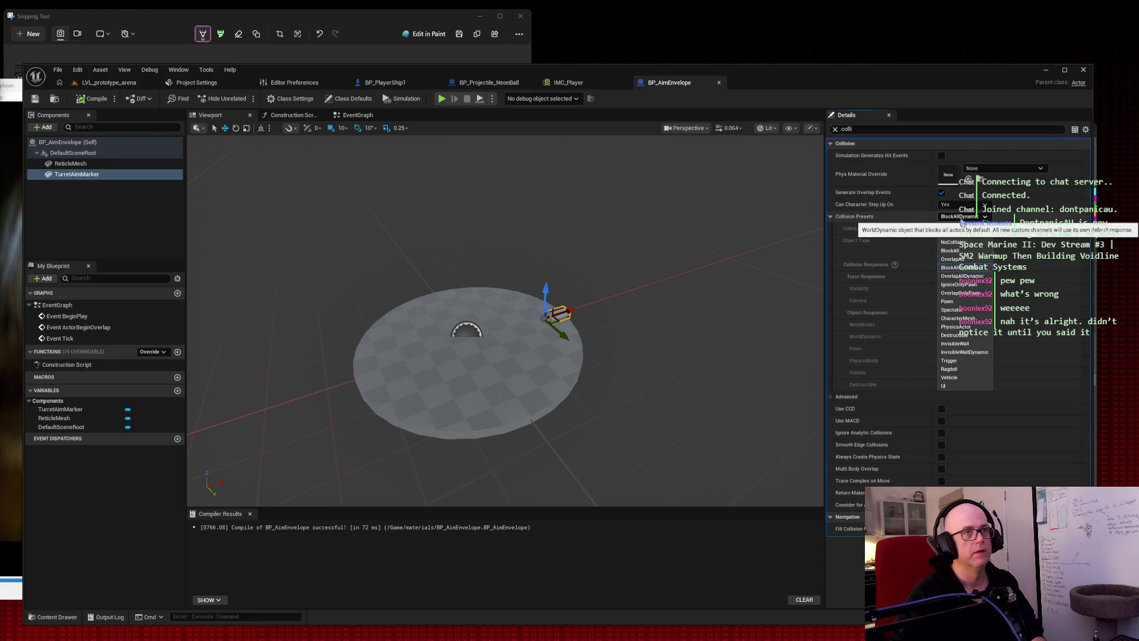
left_click(969, 248)
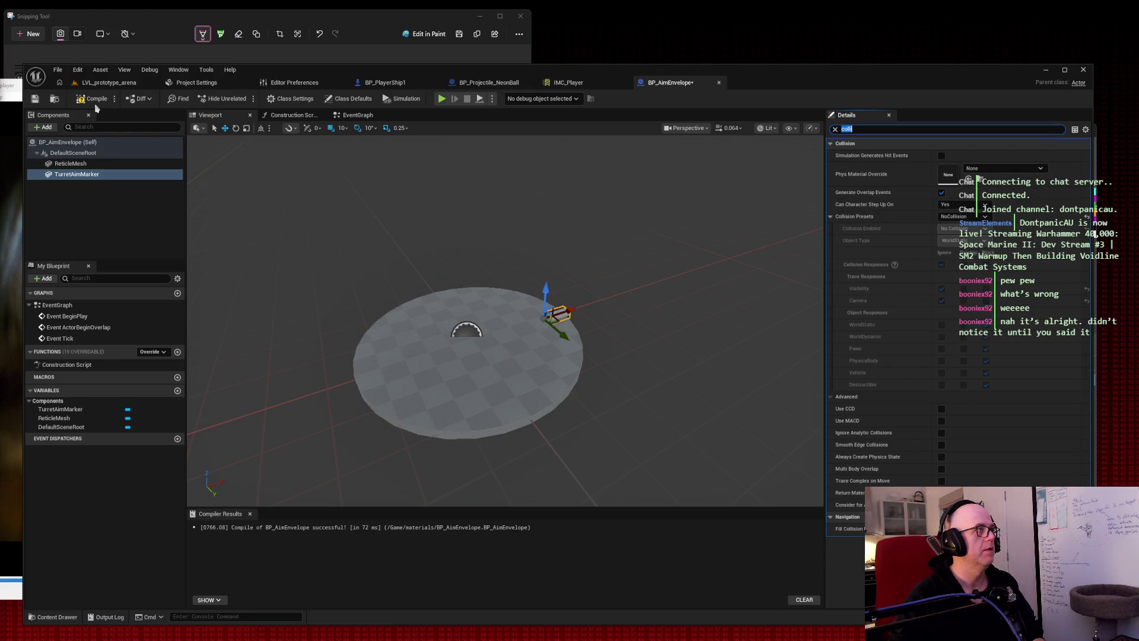
Compile and save BP_AimEnvelope, then go back to the LVL_prototype_arena level.
left_click(836, 130)
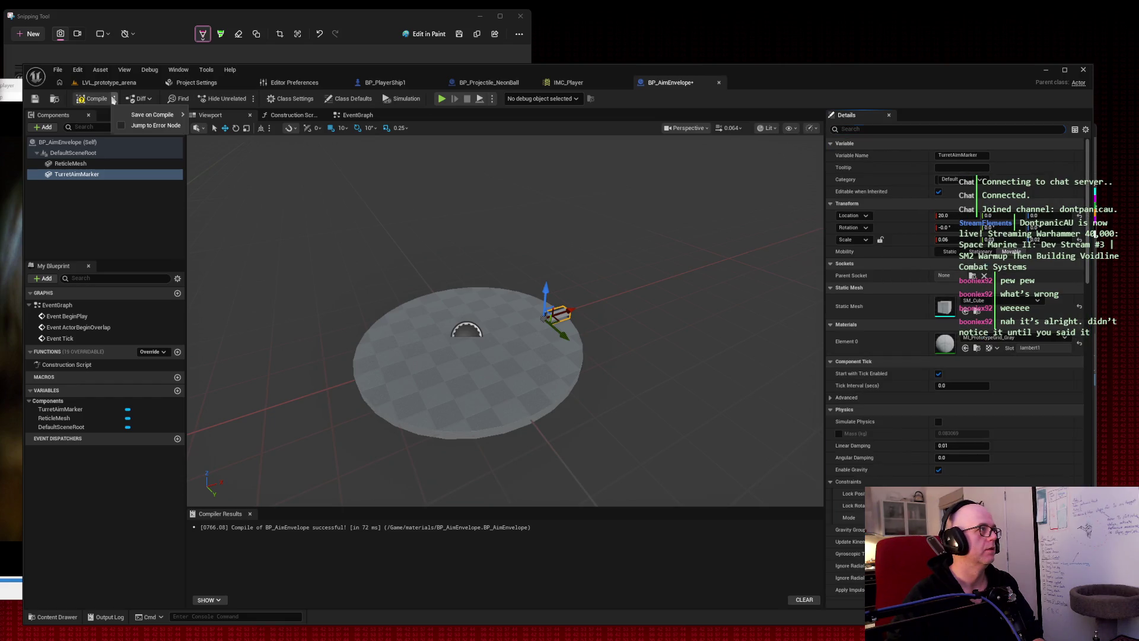
left_click(95, 99)
left_click(35, 98)
left_click(109, 83)
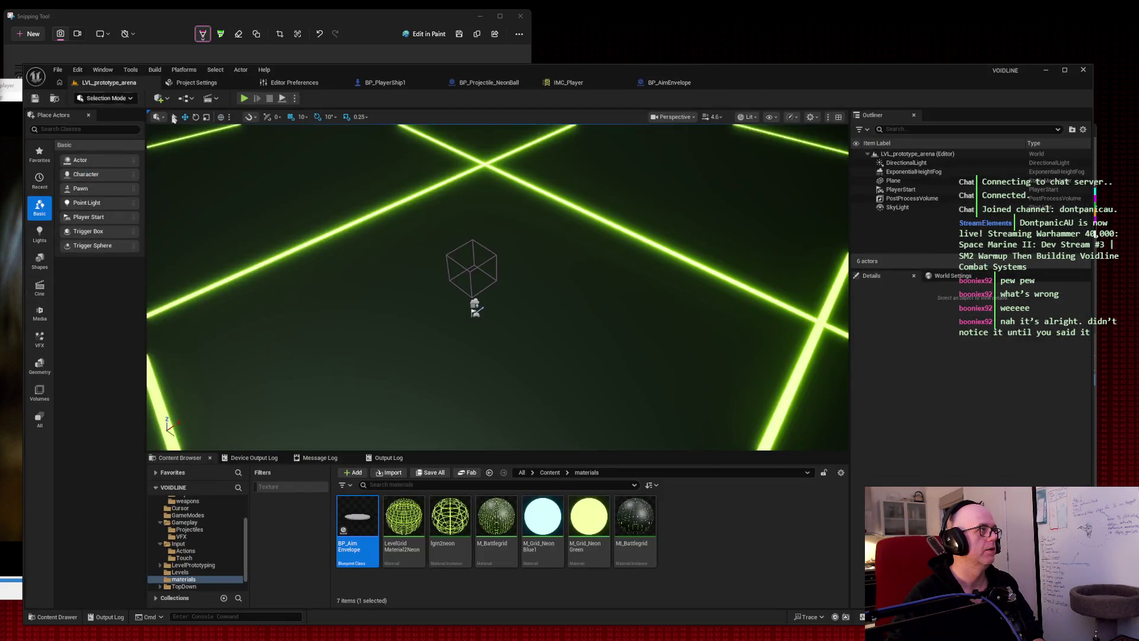
Restart the arena play test, fly the ship forward and snip the game view, then switch to BP_PlayerShip1.
left_click(624, 238)
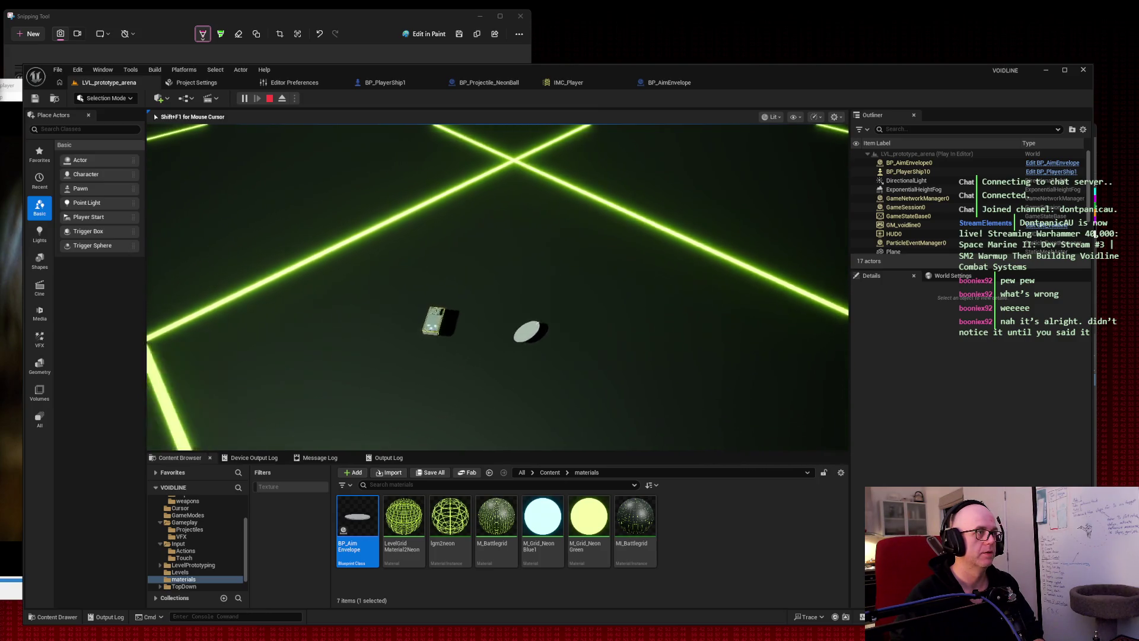
key("Escape")
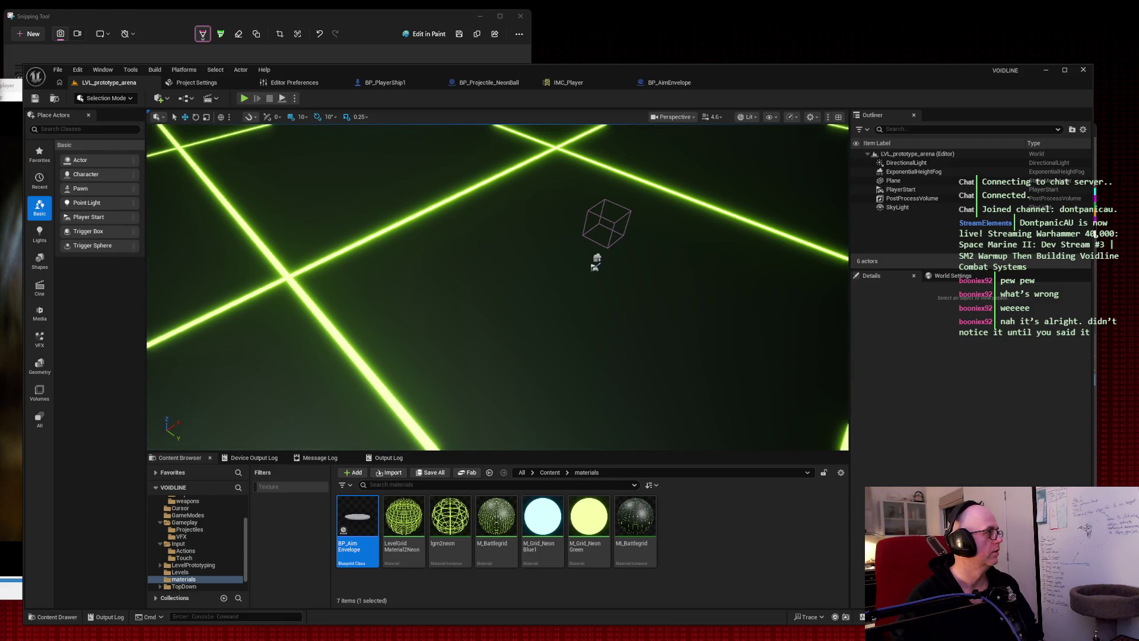
left_click(243, 98)
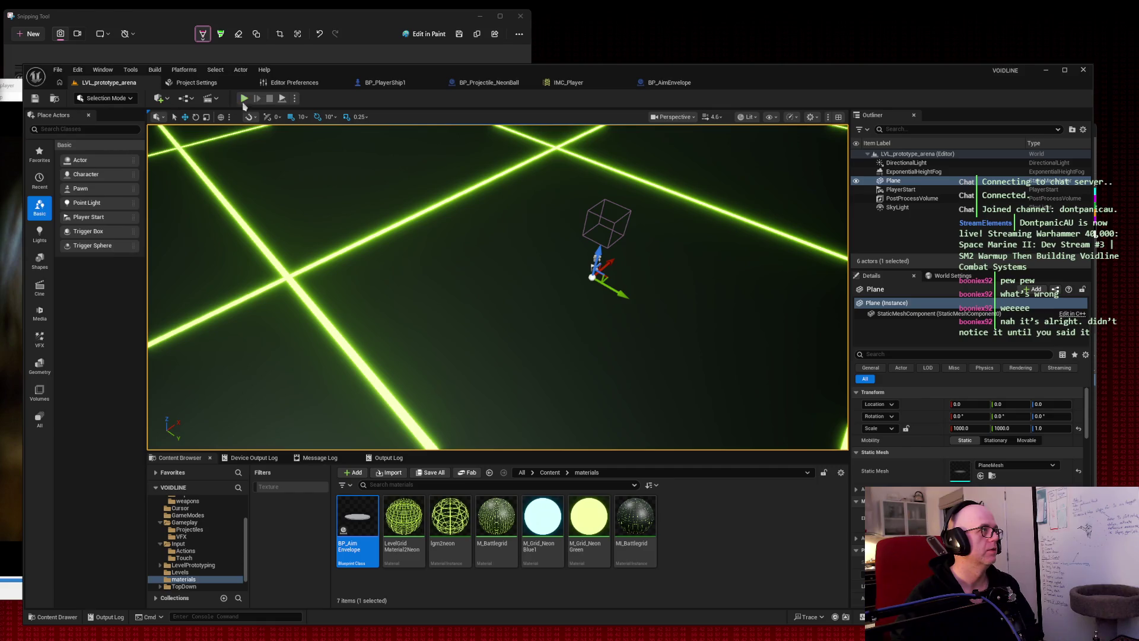
key("w")
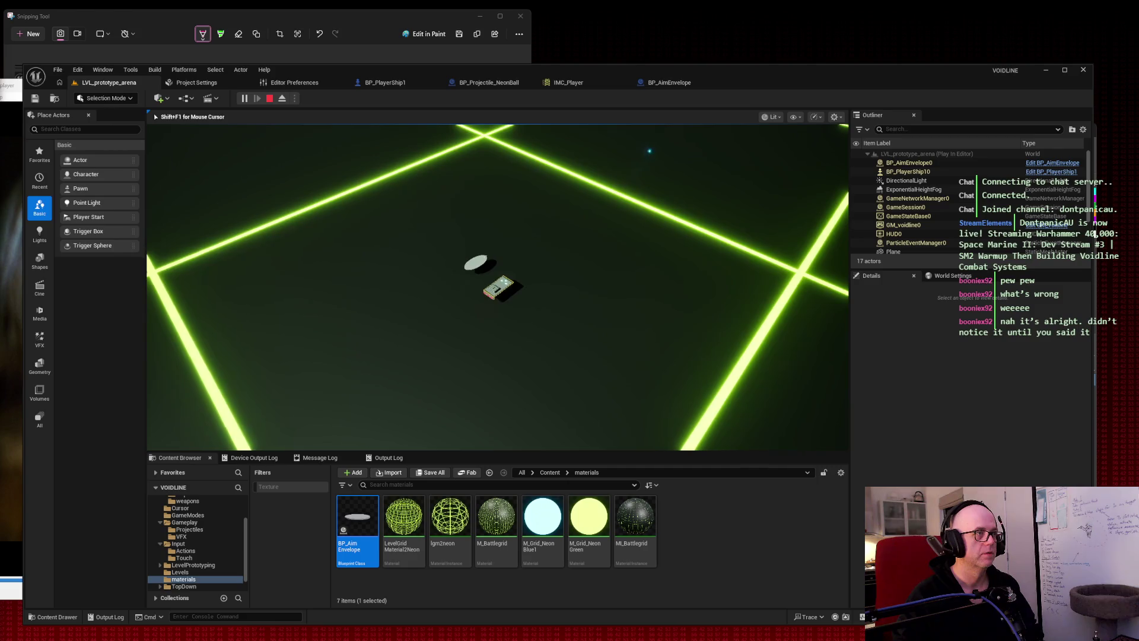
key("super+shift+s")
left_click_drag(381, 222, 631, 351)
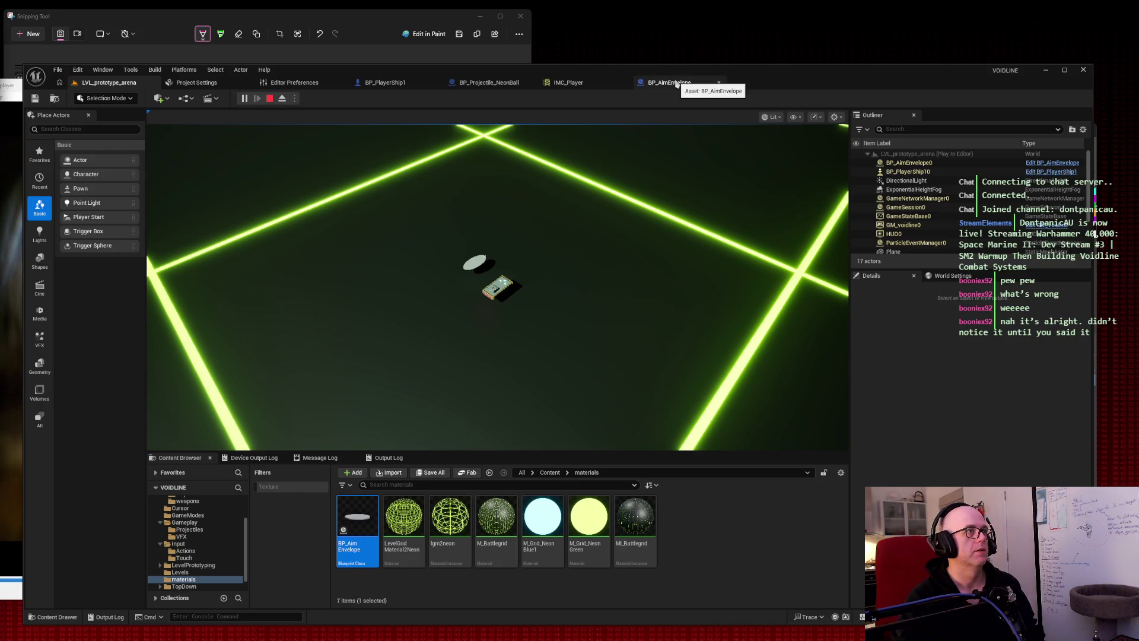
left_click(397, 86)
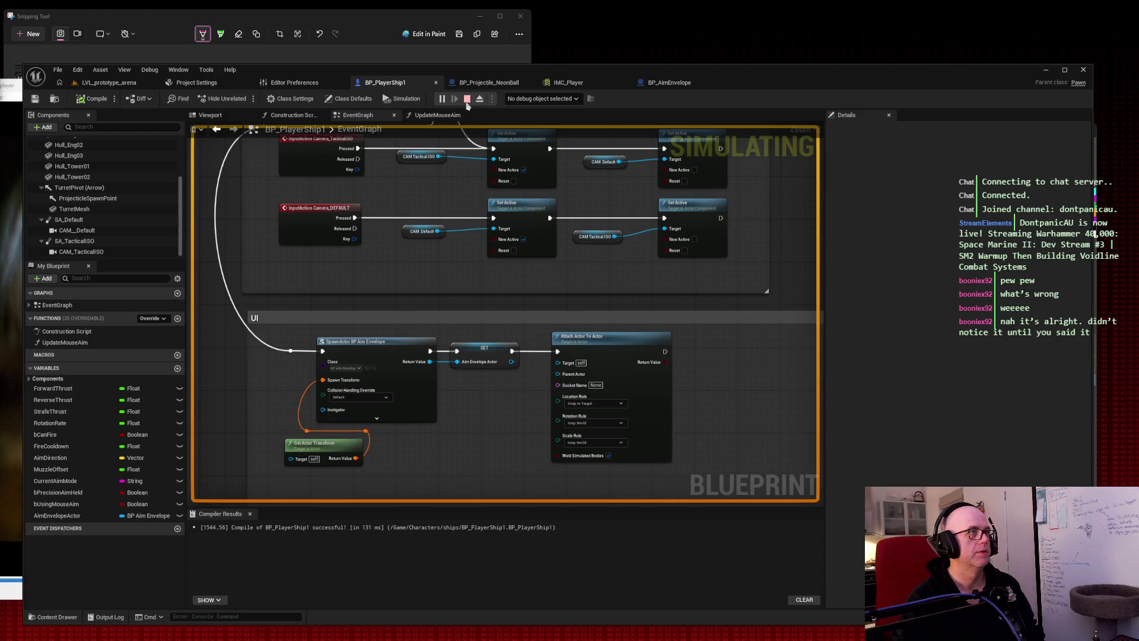
Stop the play test, snip BP_PlayerShip1's spawn, store and attach nodes, and centre on Attach Actor To Actor.
left_click(467, 99)
scroll(782, 256, "down", 1)
mouse_move(768, 259)
left_mouse_down()
mouse_move(762, 279)
mouse_move(737, 293)
left_mouse_up()
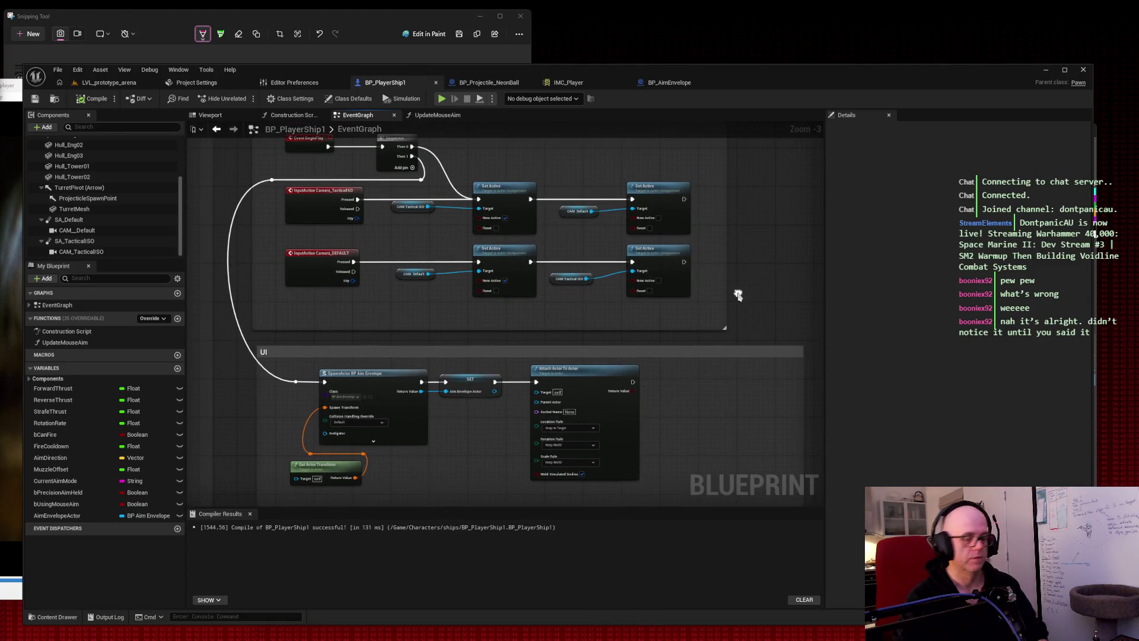
key("super+shift+s")
mouse_move(672, 496)
left_mouse_down()
mouse_move(461, 310)
mouse_move(219, 126)
left_mouse_up()
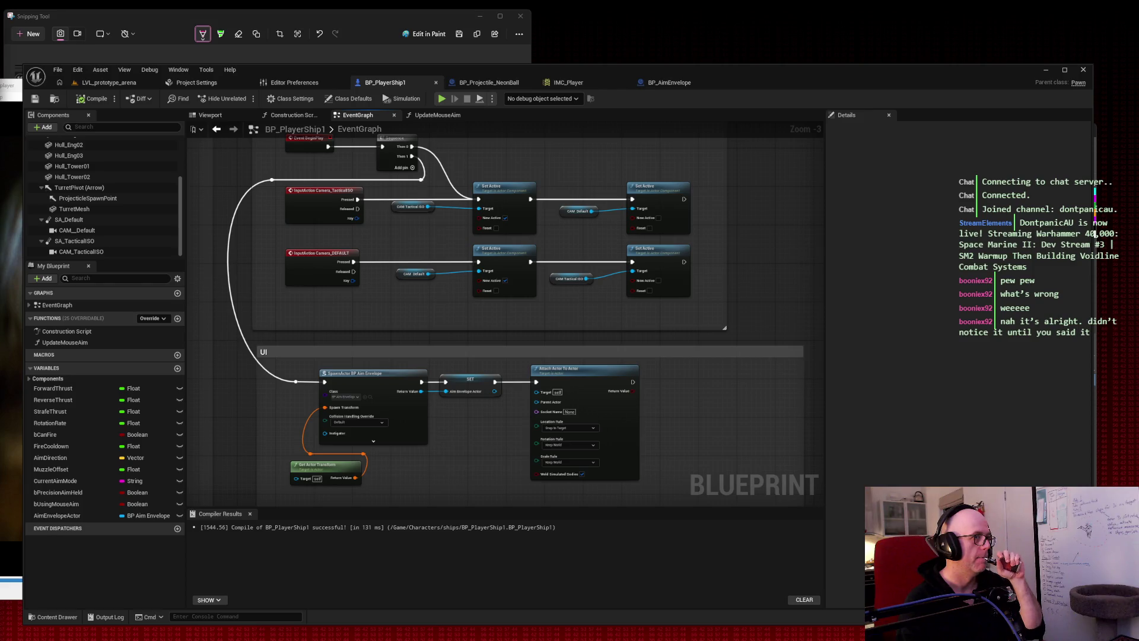
scroll(635, 415, "up", 2)
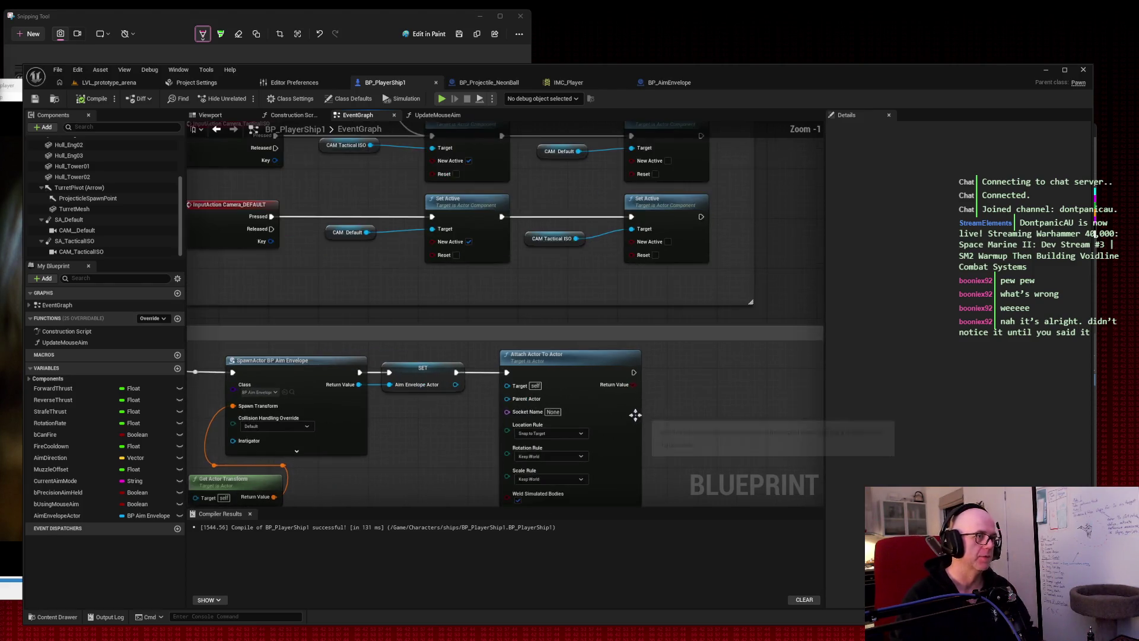
left_click_drag(635, 415, 652, 329)
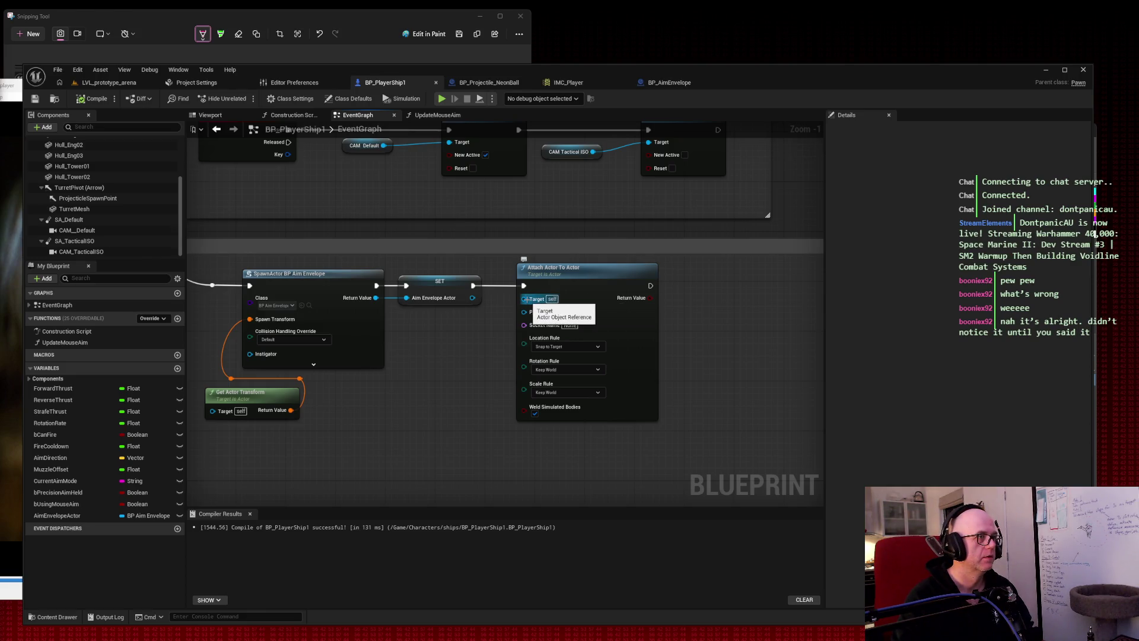
left_click_drag(525, 299, 438, 444)
type("spawnactor ")
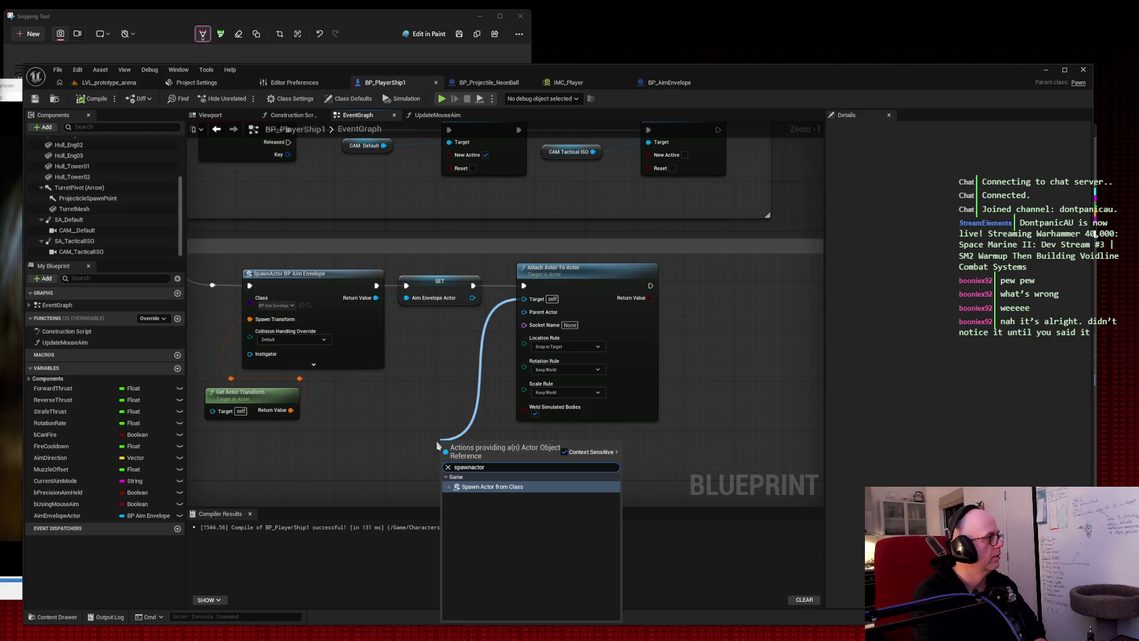
type("retur")
key("BackSpace")
key("BackSpace")
key("BackSpace")
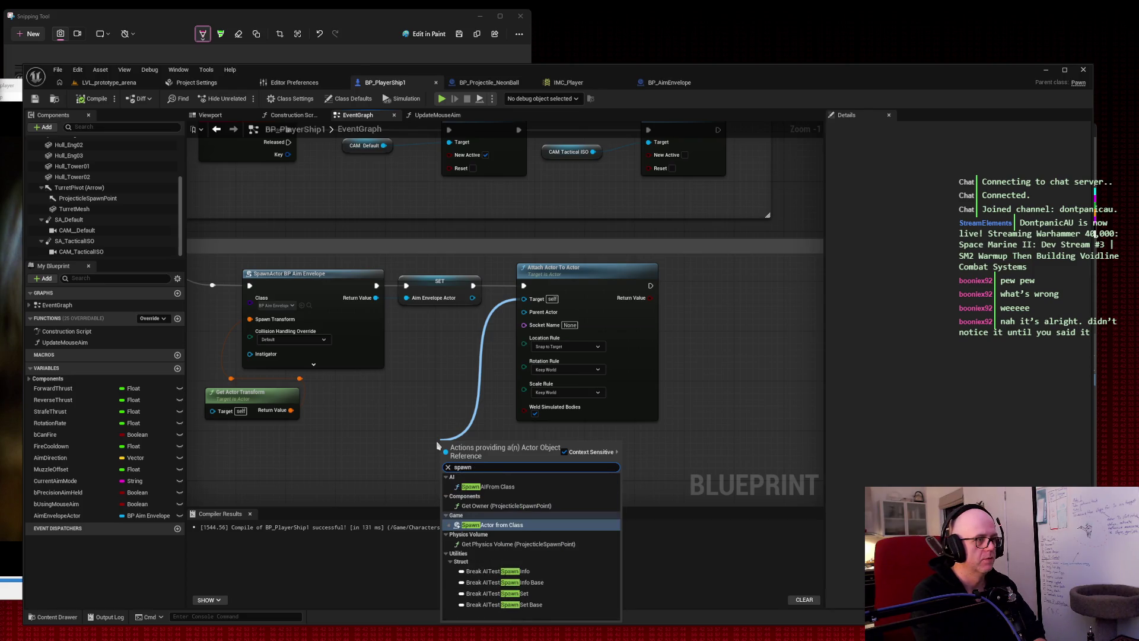
type("actor")
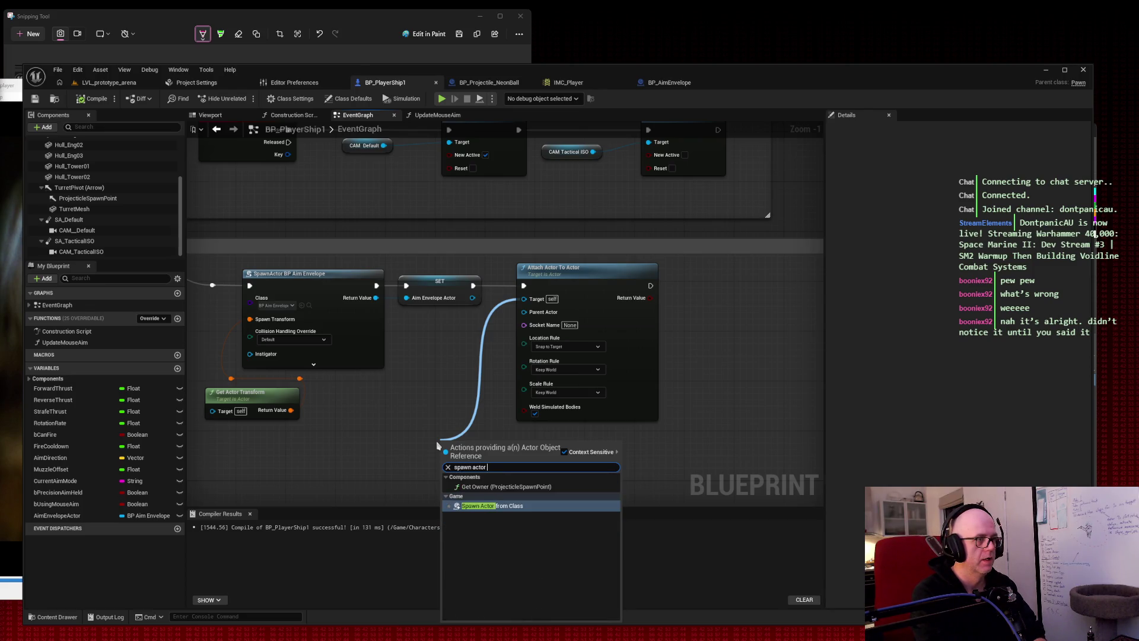
type(" reut")
type("urn value")
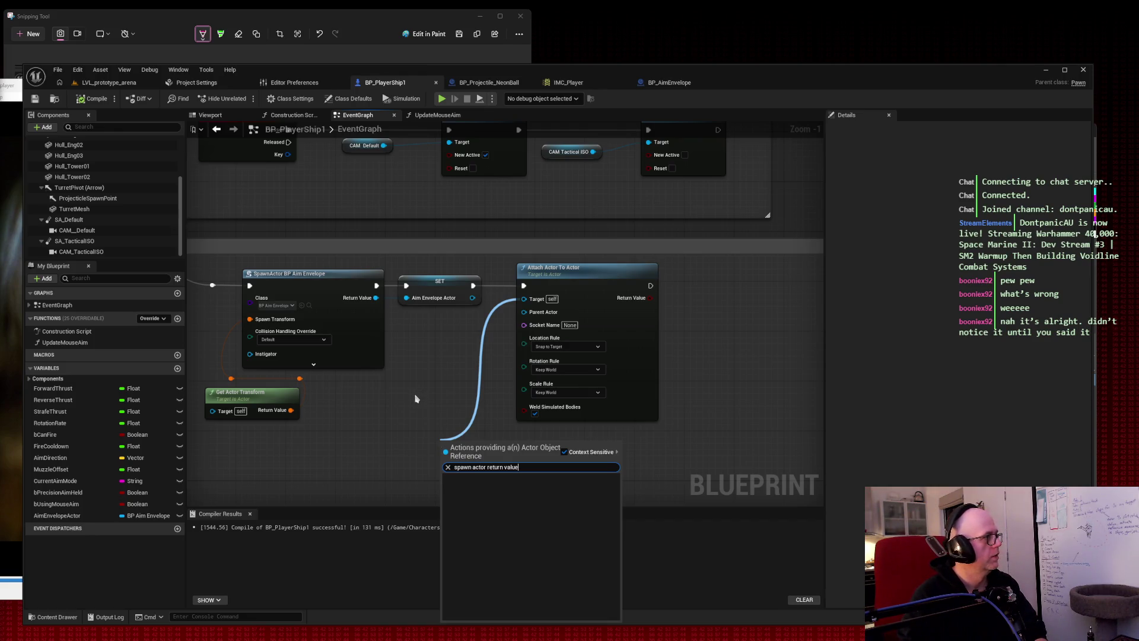
key("ctrl+a")
type("target")
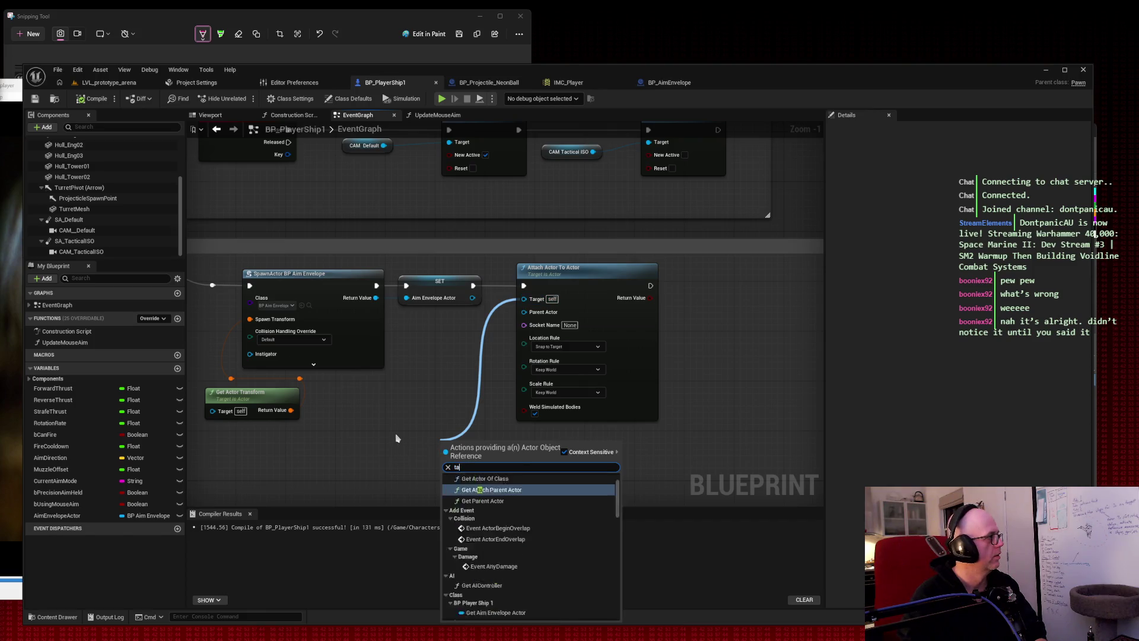
key("BackSpace")
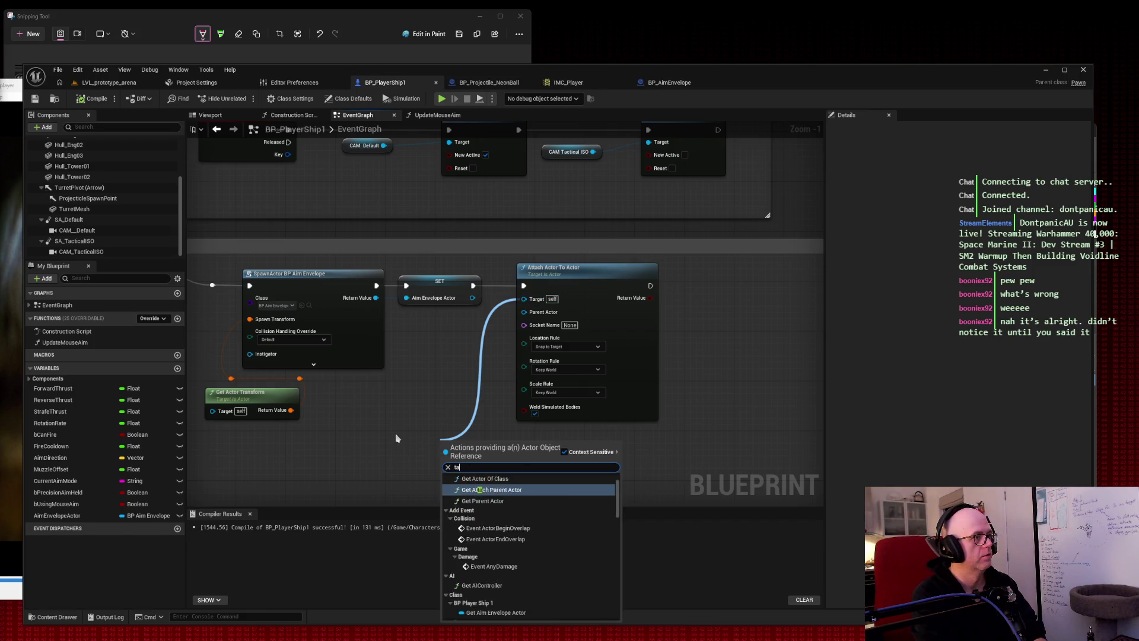
type("rget")
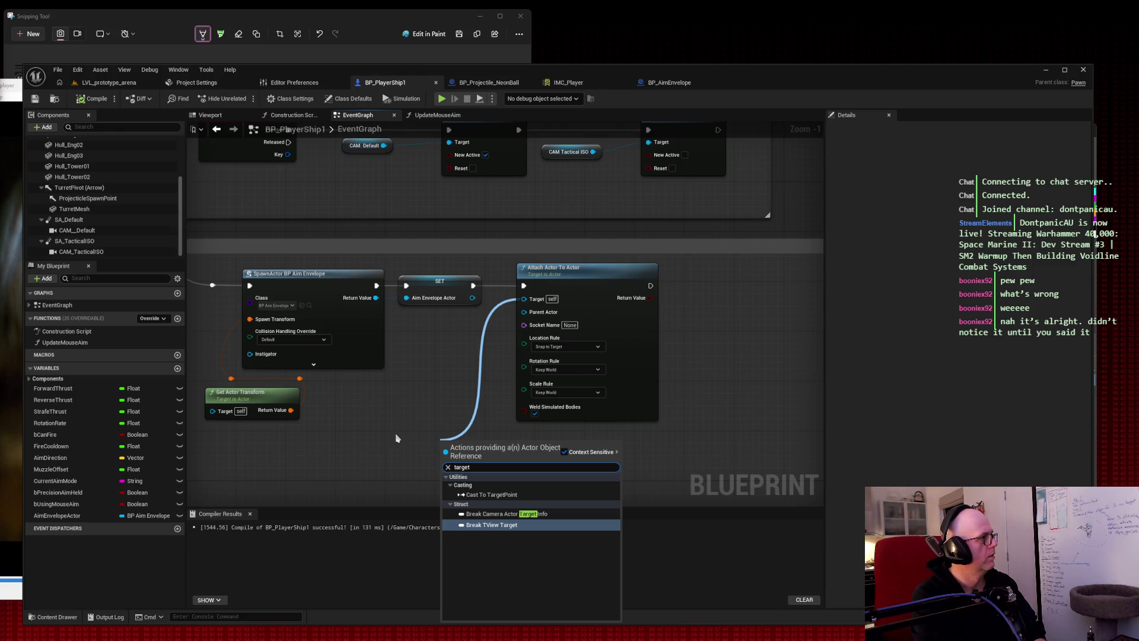
key("BackSpace")
key("BackSpace")
key("BackSpace")
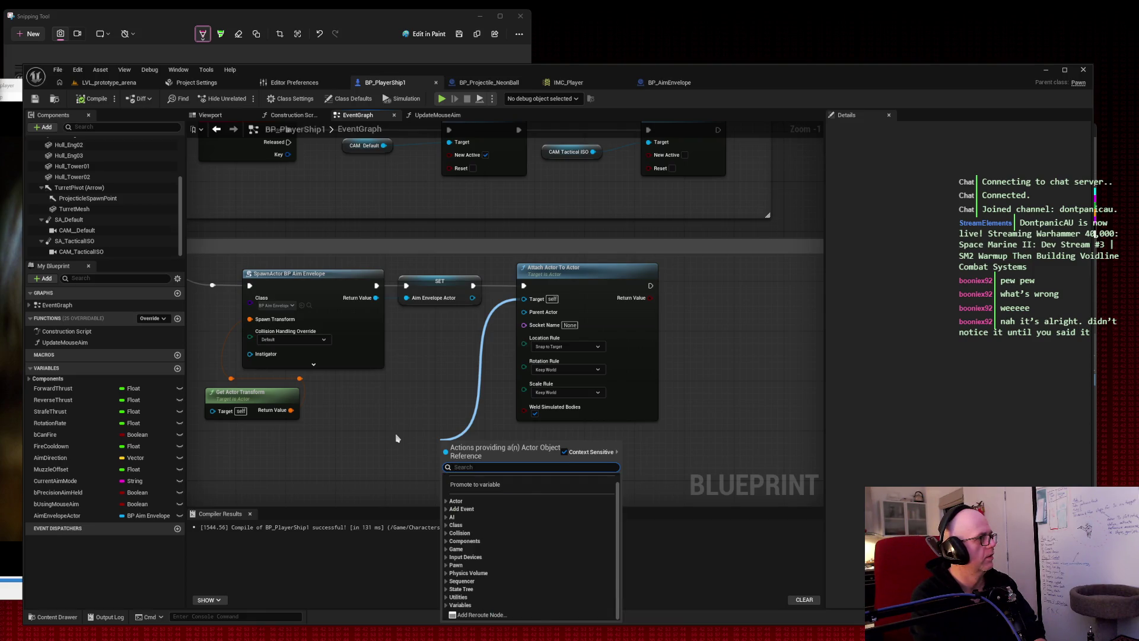
type("target")
key("BackSpace")
key("BackSpace")
key("BackSpace")
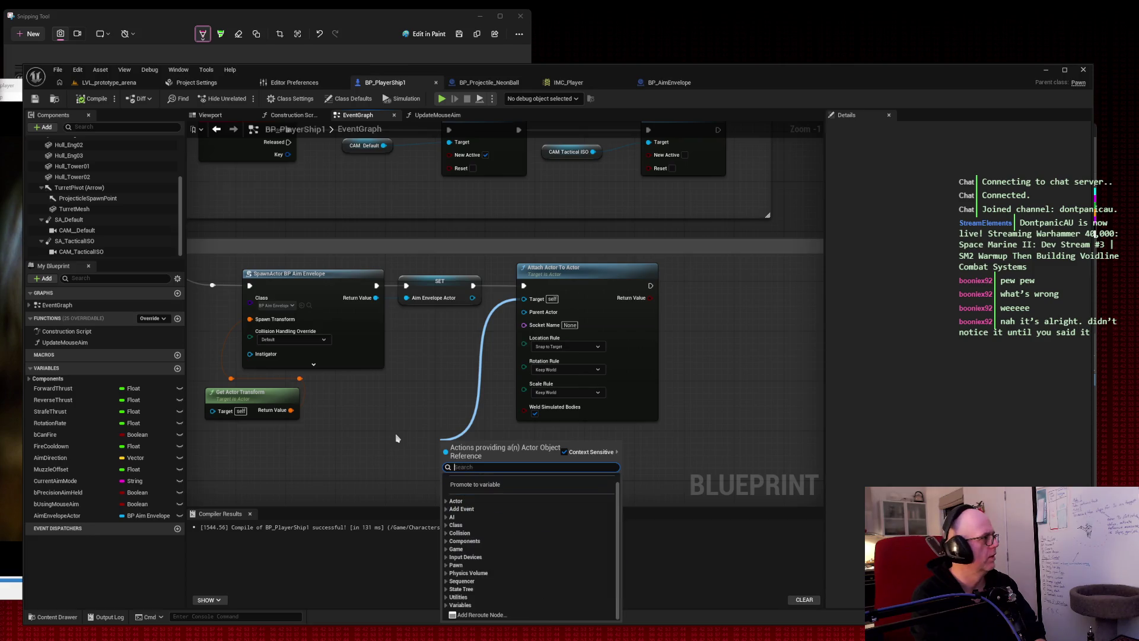
type("set")
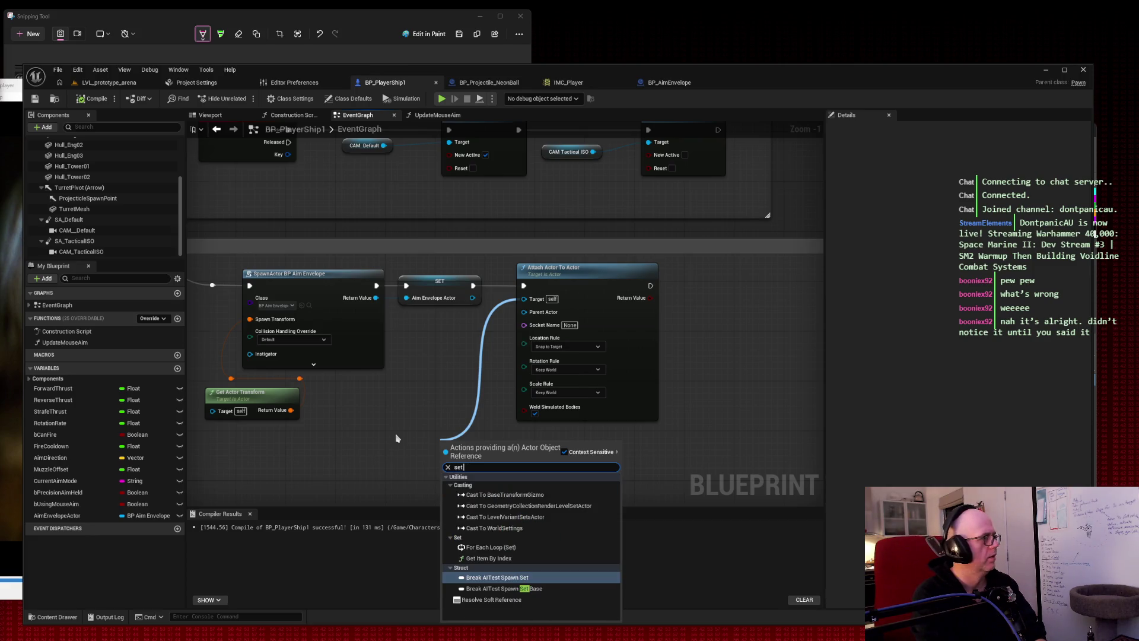
type(" spawn")
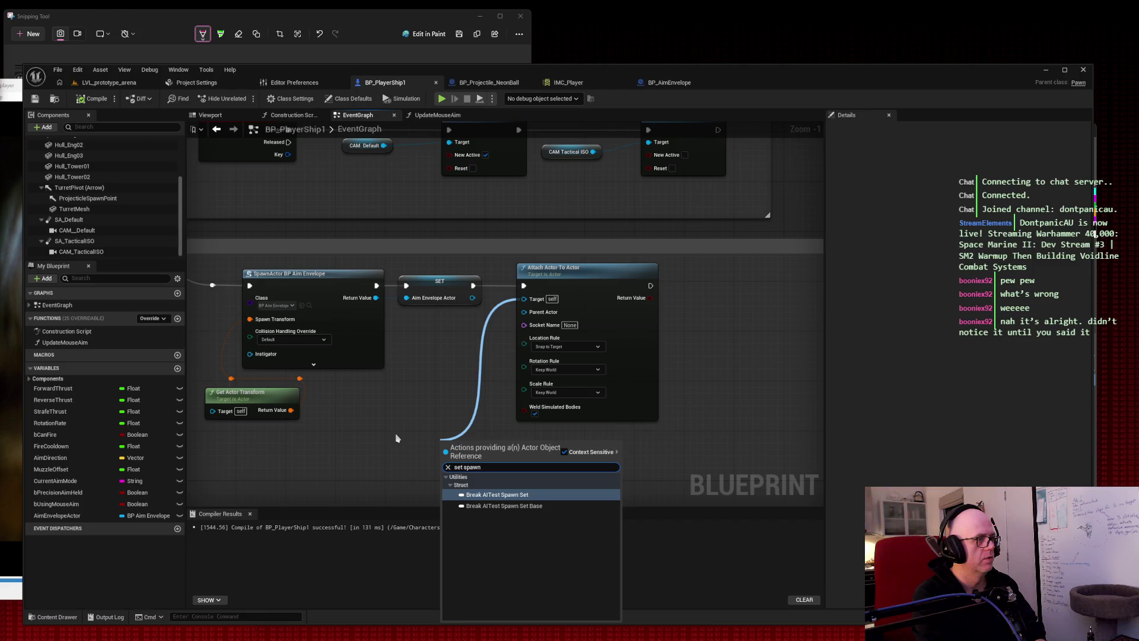
type(" actor")
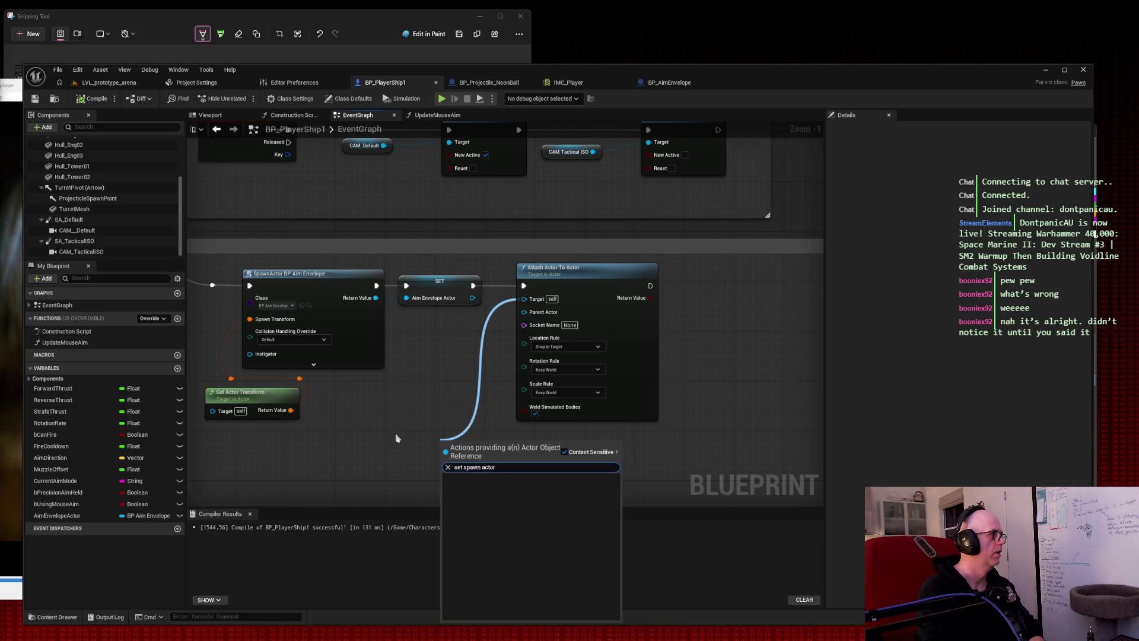
key("BackSpace")
key("BackSpace")
key("BackSpace")
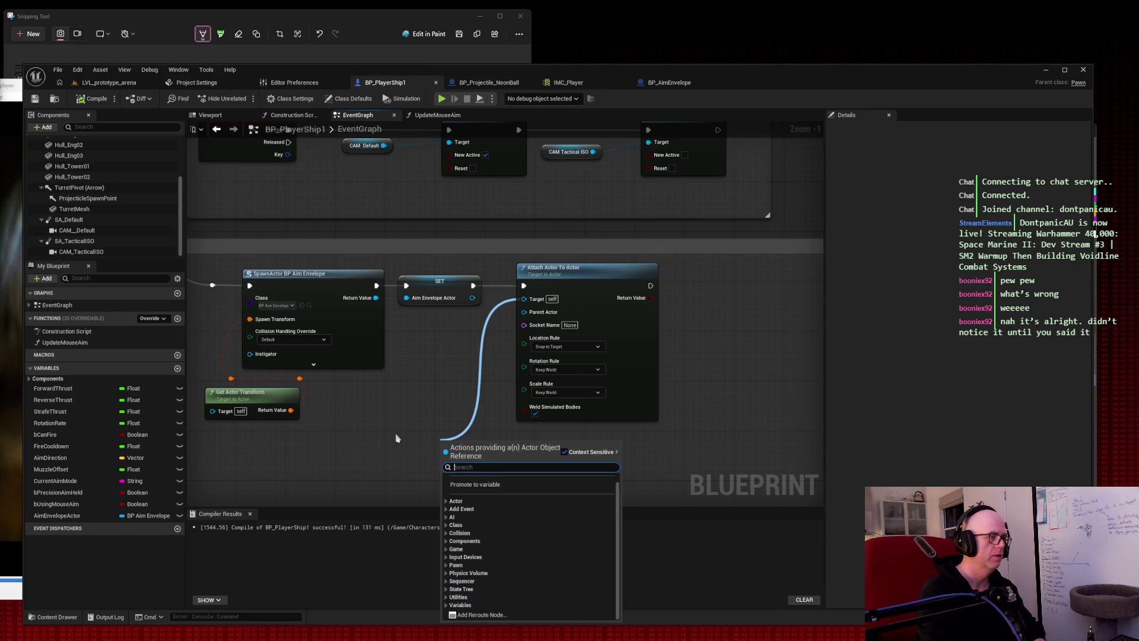
type("envelope")
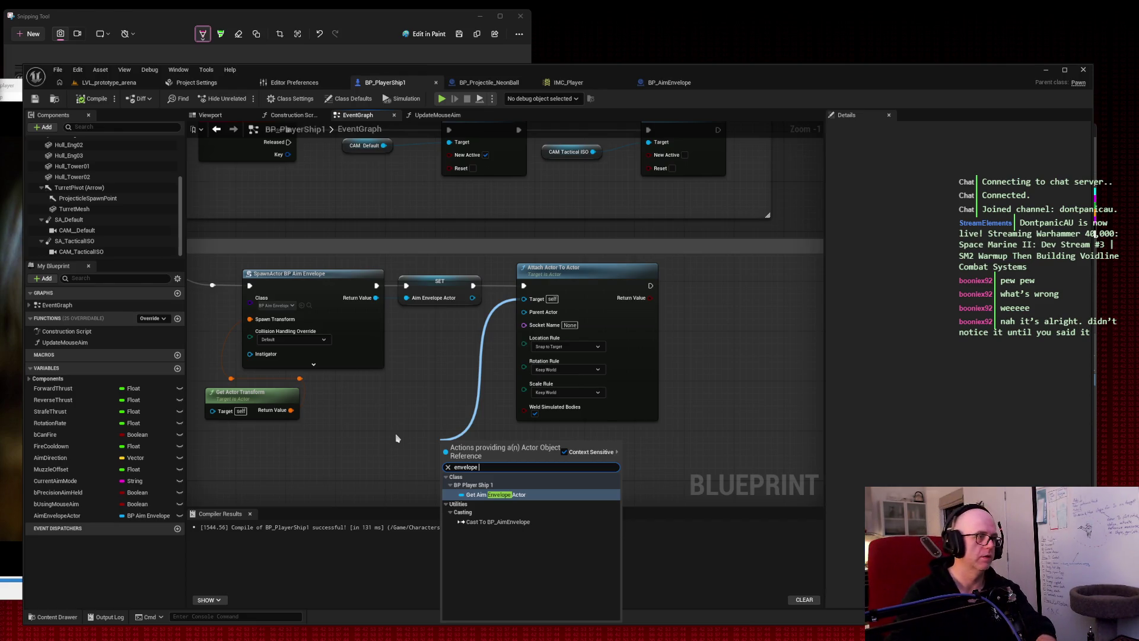
left_click(186, 233)
key("super+shift+s")
mouse_move(186, 233)
left_mouse_down()
mouse_move(276, 278)
mouse_move(686, 580)
left_mouse_up()
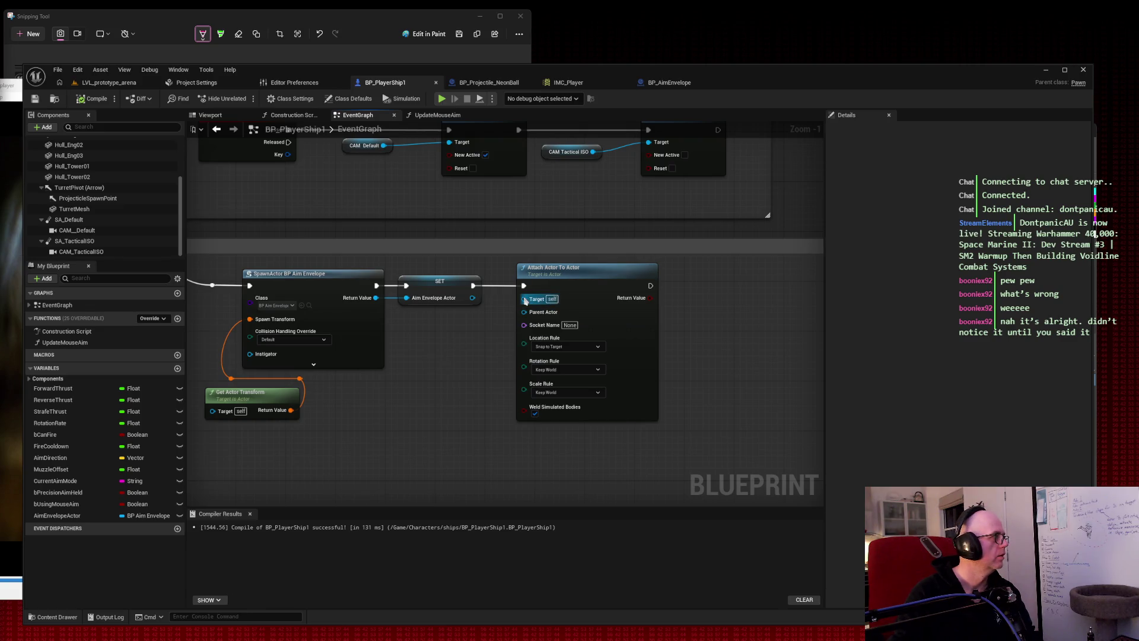
Search 'spawn actor' from the attach Target pin, snip the graph, then cancel, leaving Target on self.
left_click_drag(524, 298, 449, 391)
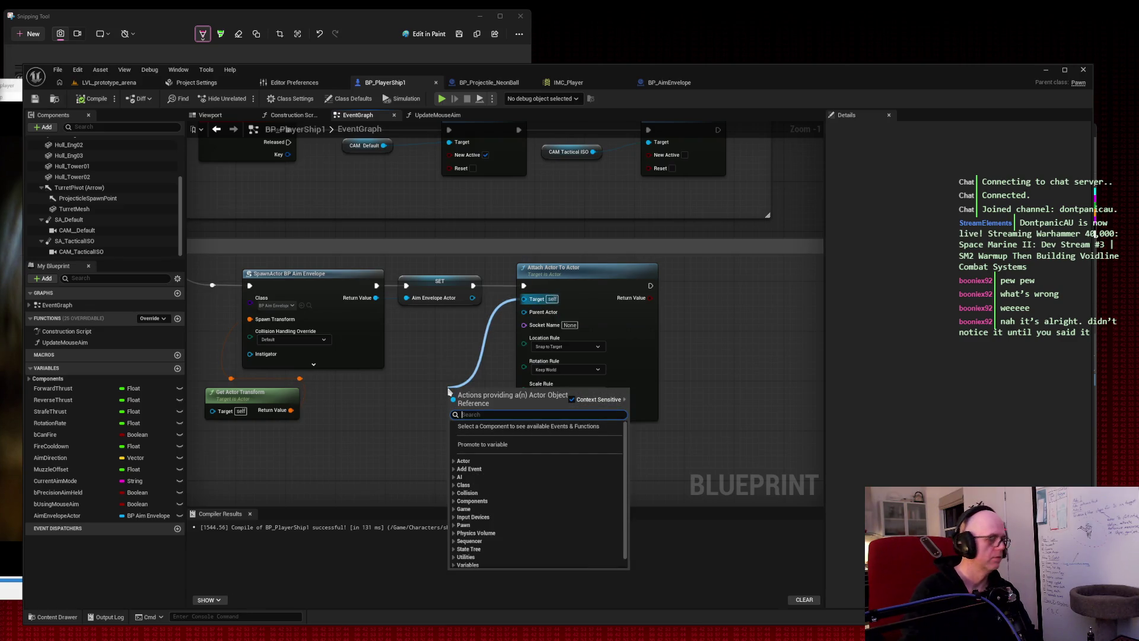
type("spawn actor")
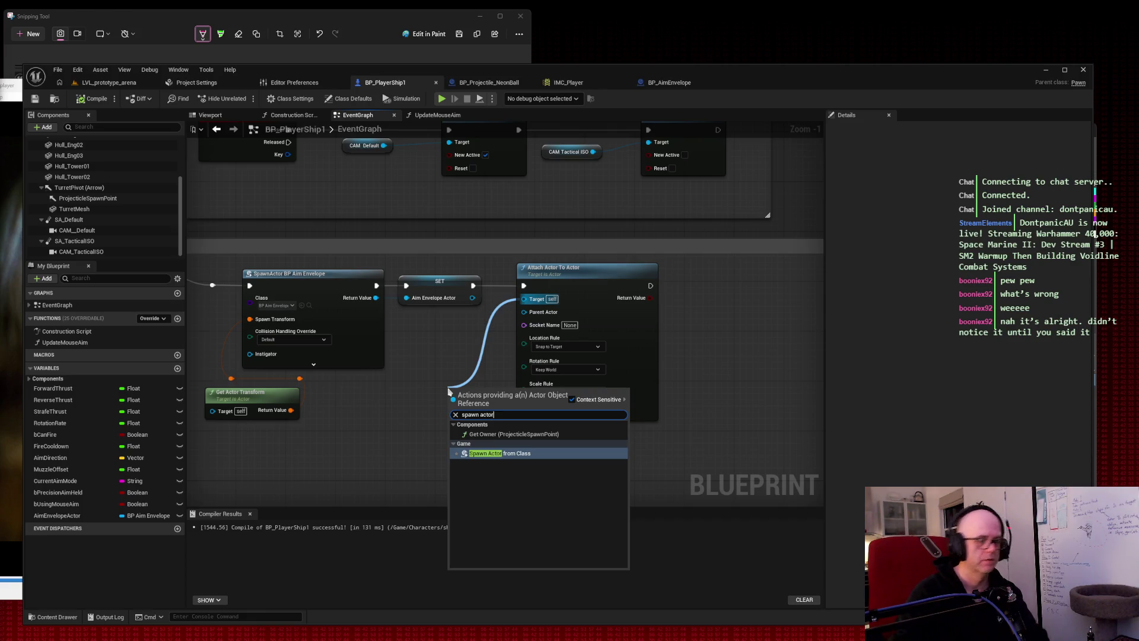
key("super+shift+s")
left_click_drag(190, 233, 616, 469)
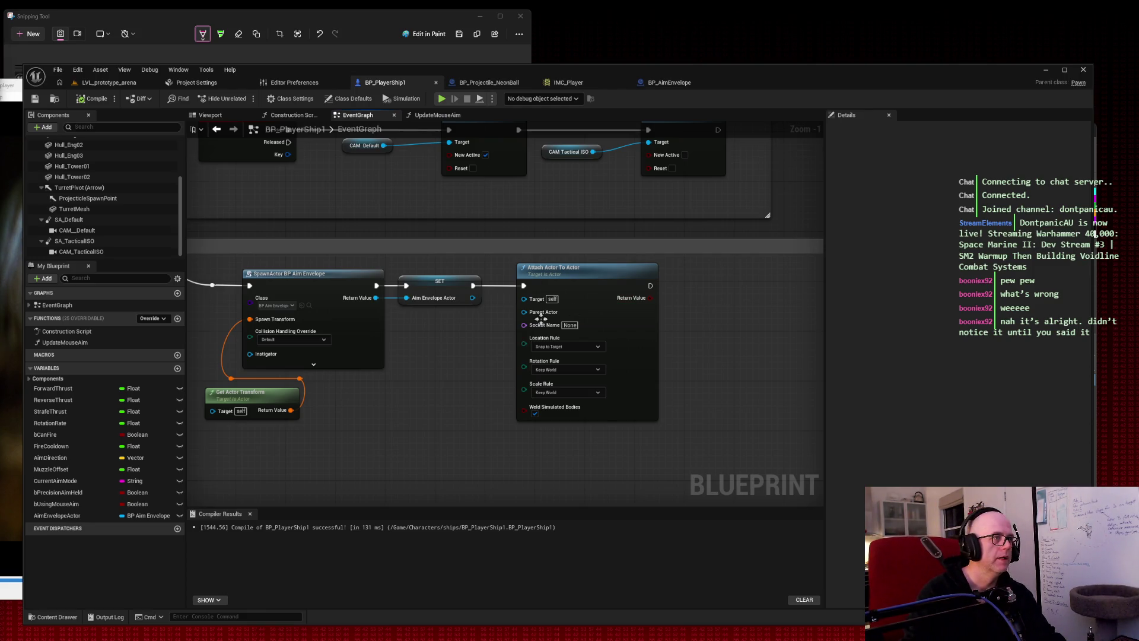
mouse_move(502, 263)
left_mouse_down()
mouse_move(694, 465)
mouse_move(688, 404)
mouse_move(697, 460)
left_mouse_up()
left_click(700, 356)
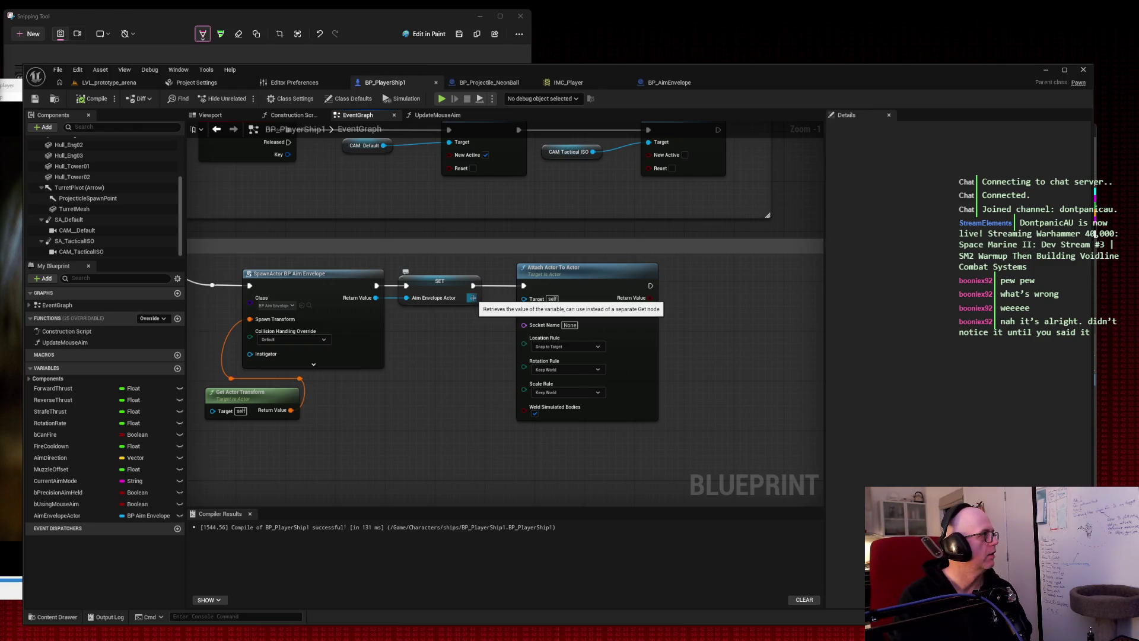
Wire the SET node's Aim Envelope Actor output into Attach Actor To Actor's Target pin.
mouse_move(472, 298)
left_mouse_down()
mouse_move(527, 303)
mouse_move(486, 314)
mouse_move(475, 459)
left_mouse_up()
type("get ai")
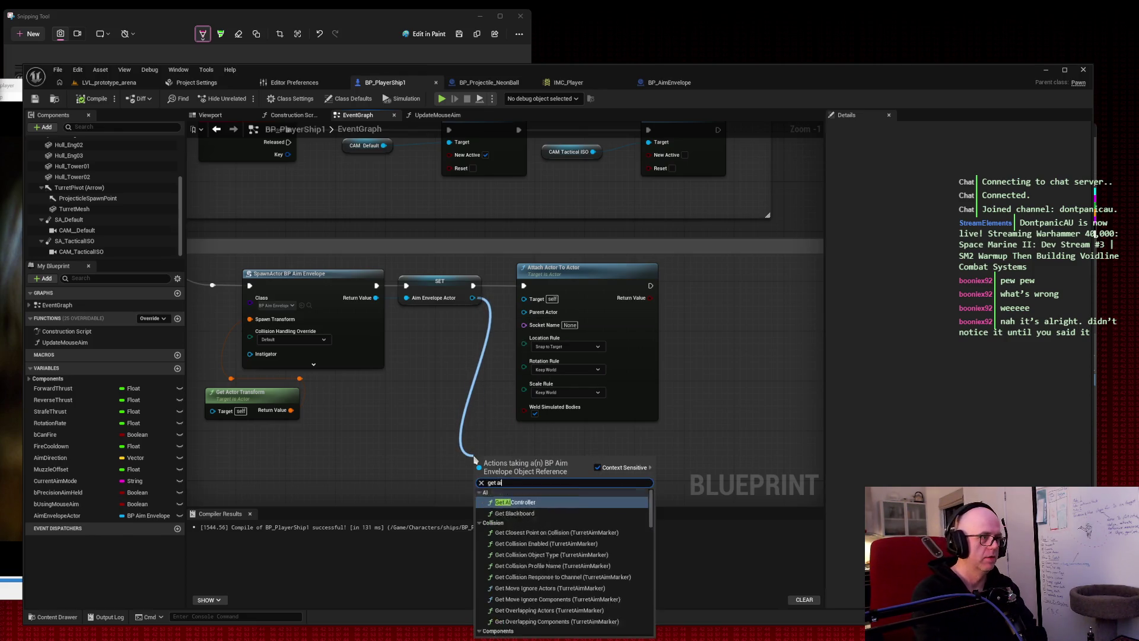
type("mev")
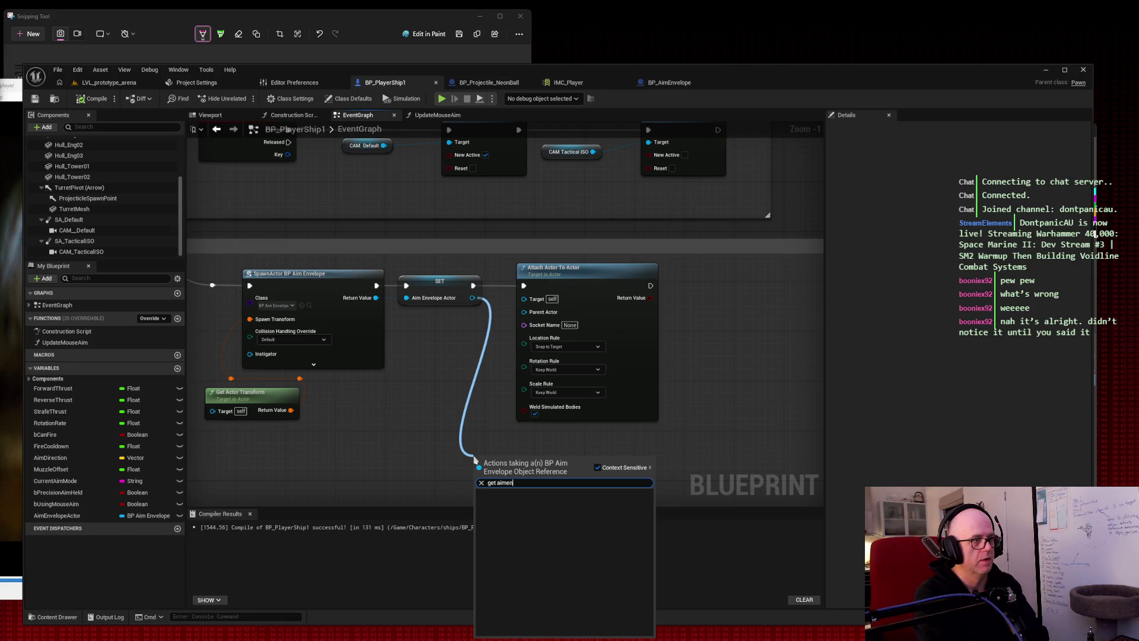
key("BackSpace")
type("envelo")
key("ctrl+a")
key("BackSpace")
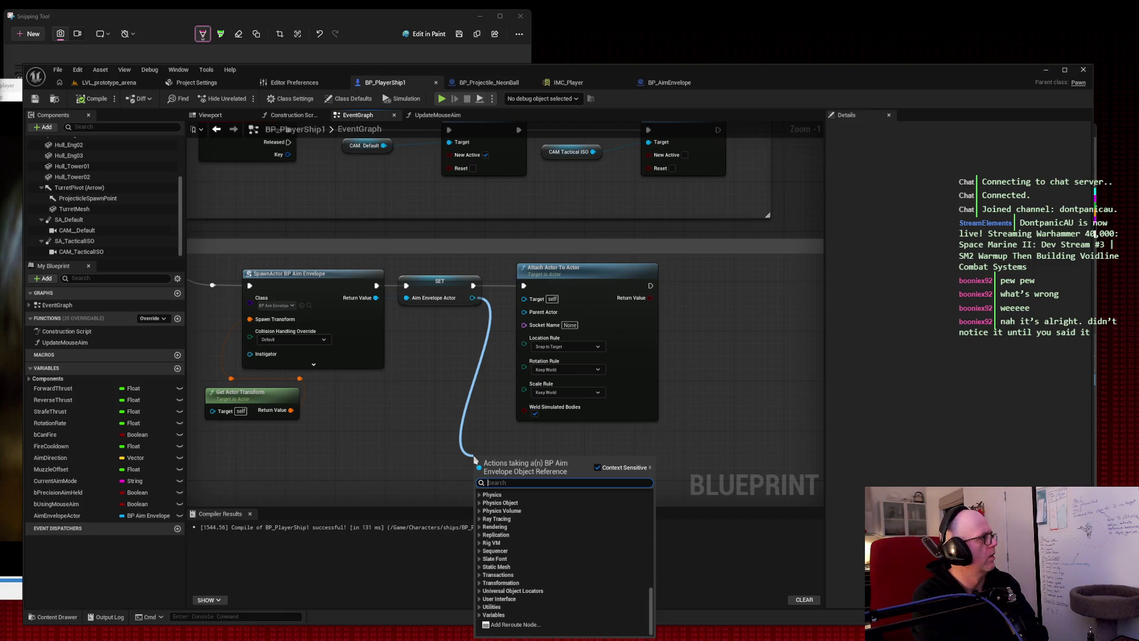
type("get")
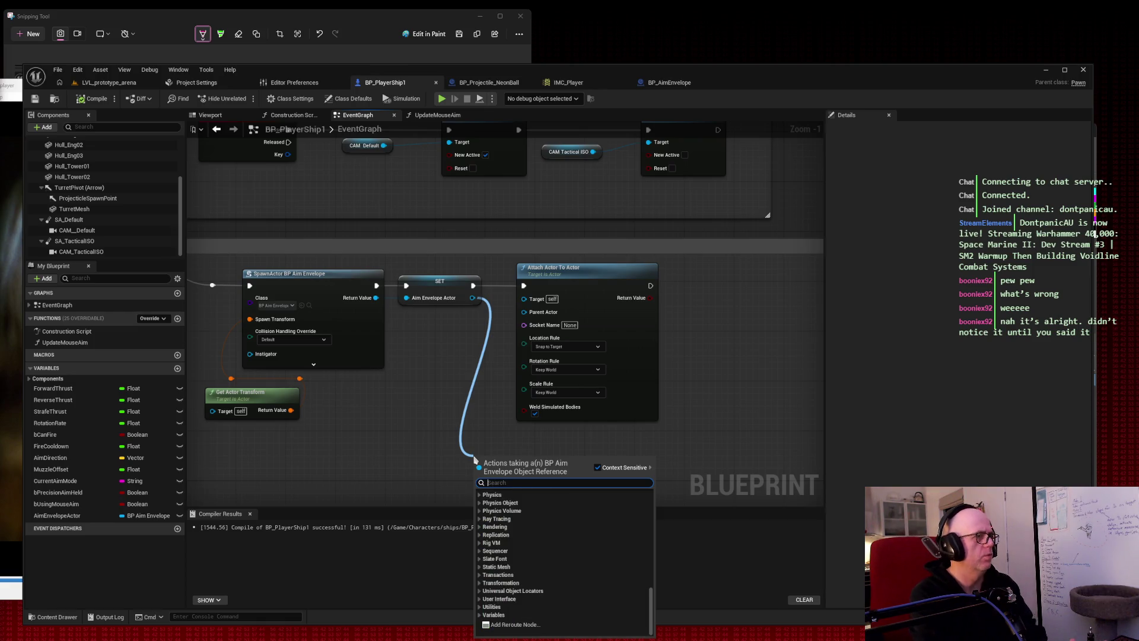
key("Escape")
left_click_drag(471, 298, 525, 298)
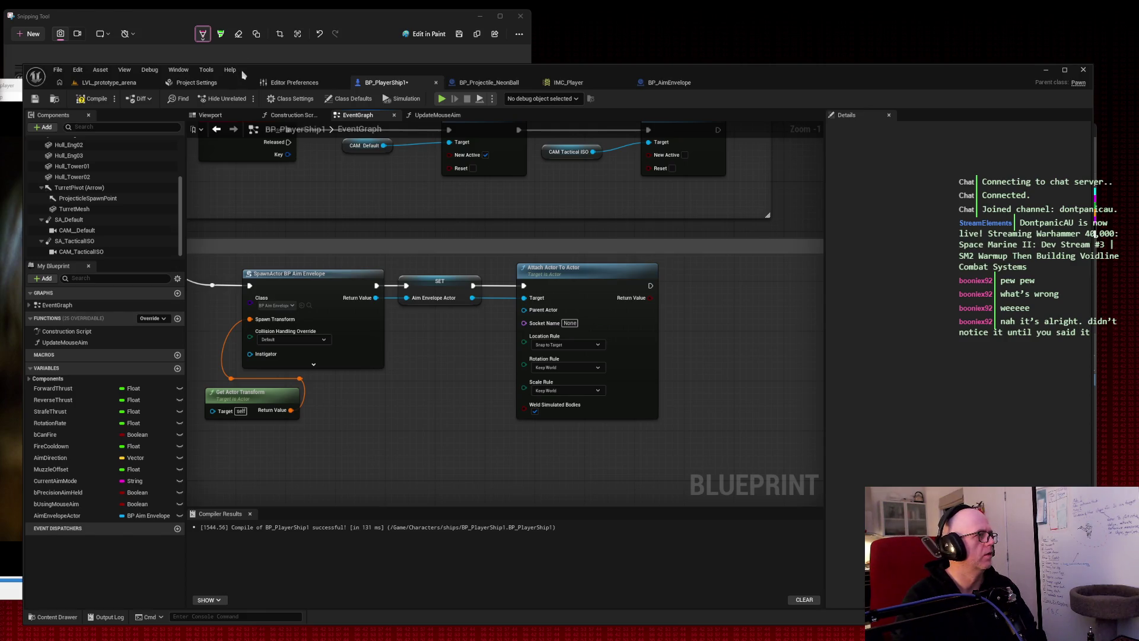
Compile and save BP_PlayerShip1, then switch to LVL_prototype_arena.
left_click(92, 99)
left_click(34, 99)
left_click(119, 86)
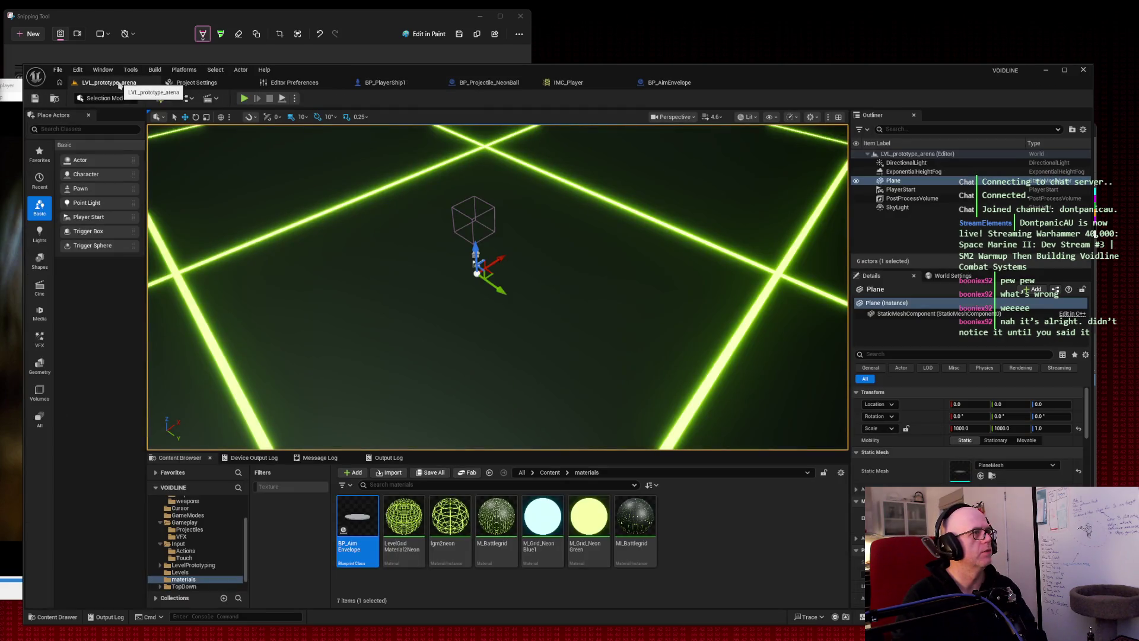
Play-test the arena flying the ship forward with W, then stop and return to BP_PlayerShip1.
left_click(244, 99)
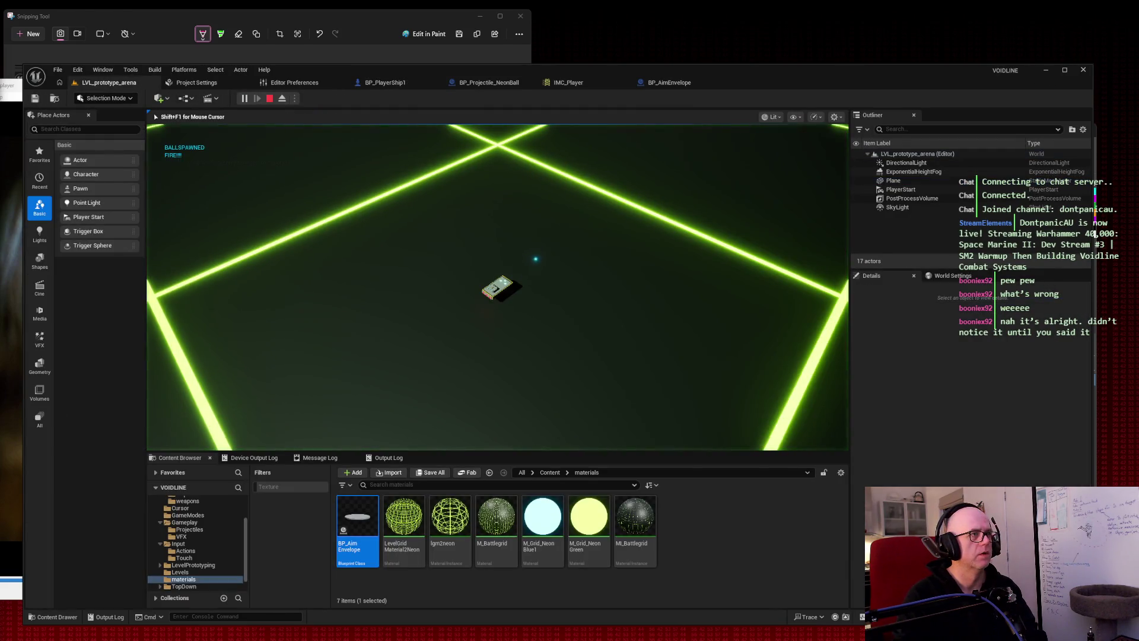
key("w")
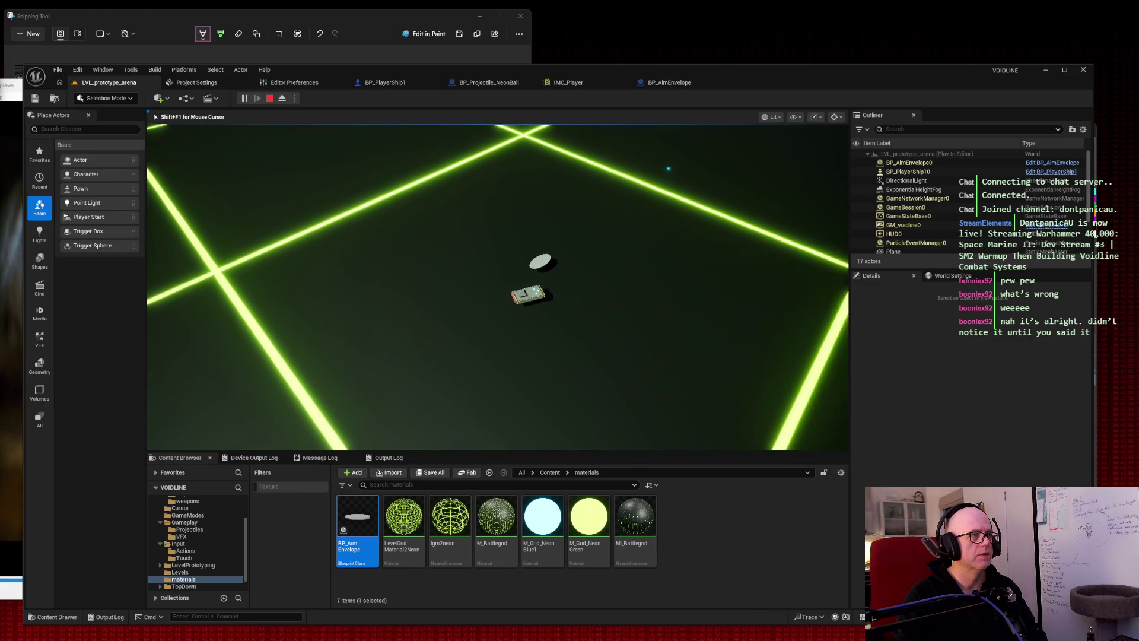
key("w")
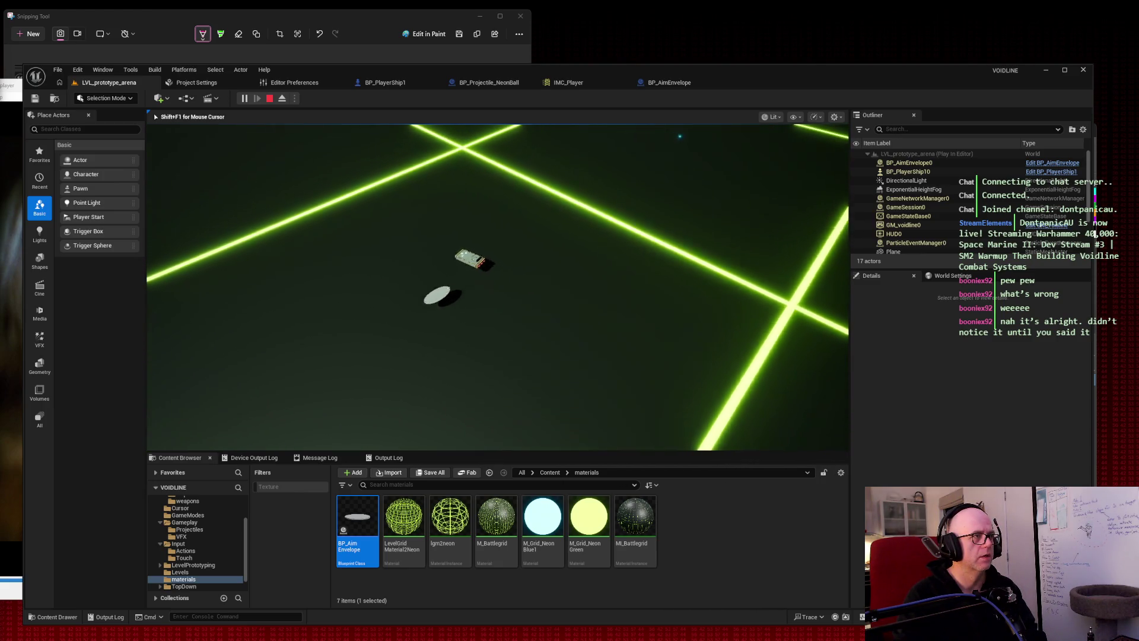
key("w")
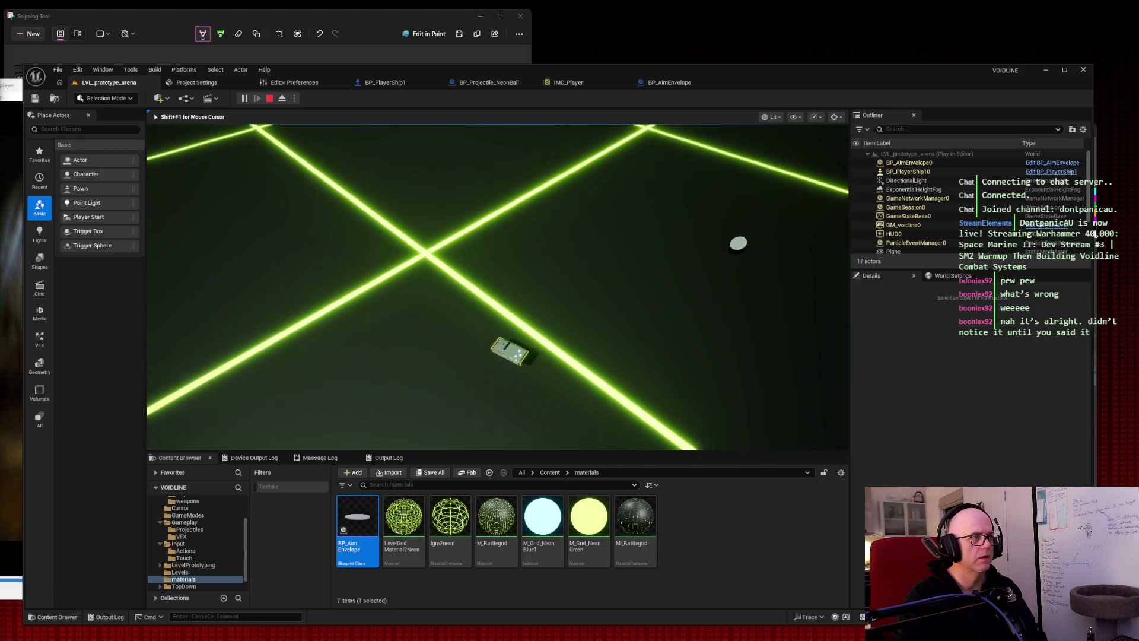
key("Escape")
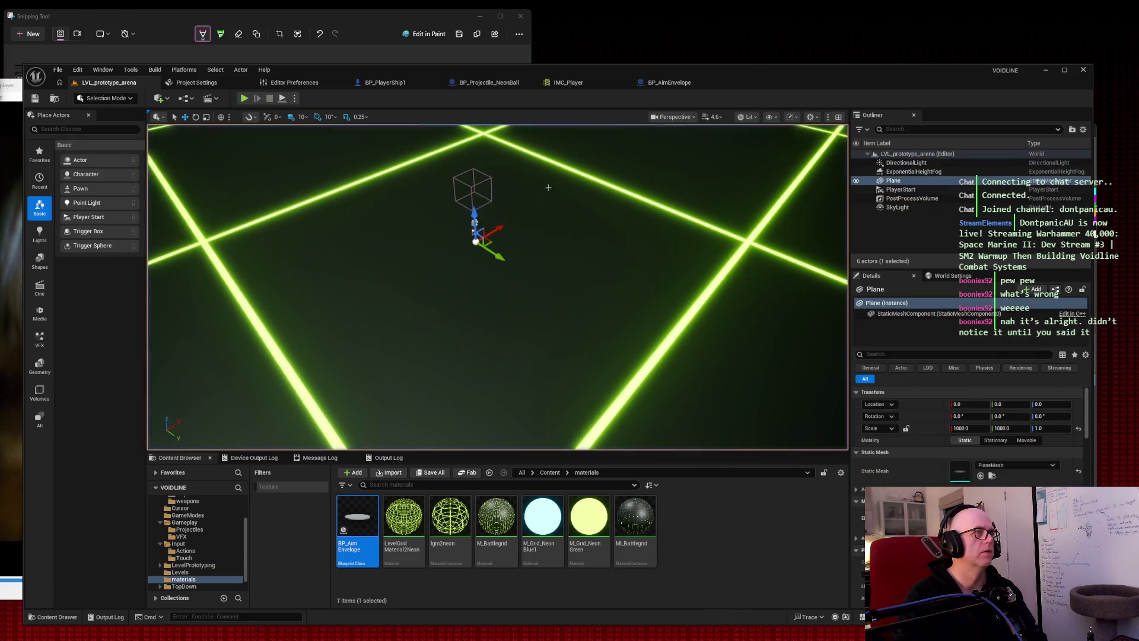
left_click(386, 83)
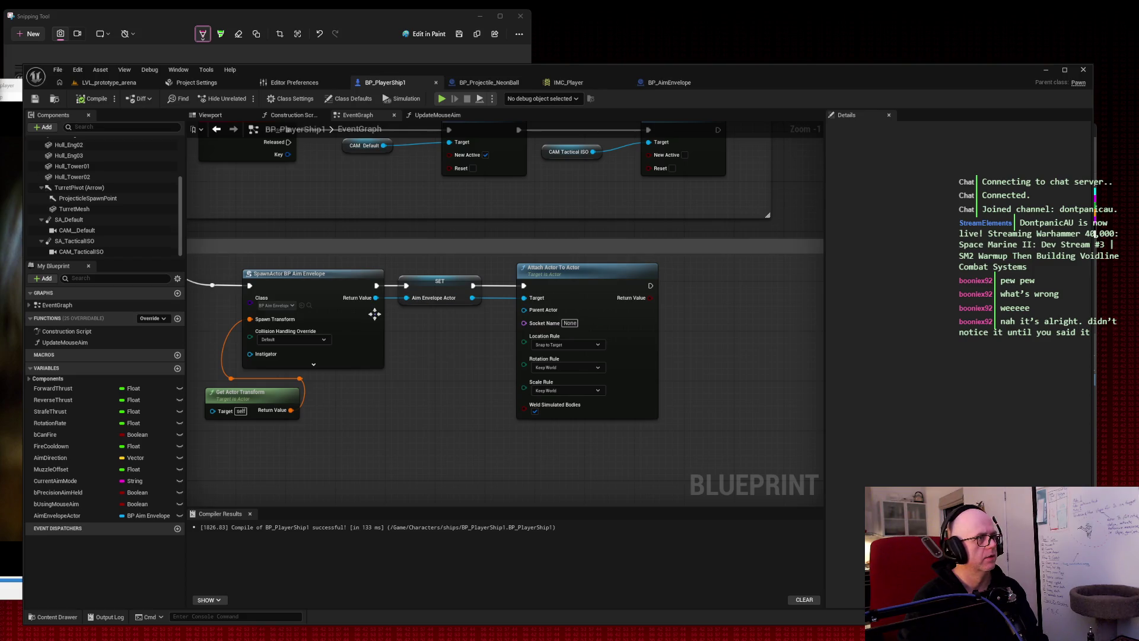
Wire SpawnActor's Return Value into the attach Target through a reroute point, and reposition the Attach node.
mouse_move(375, 298)
left_mouse_down()
mouse_move(486, 311)
mouse_move(566, 277)
mouse_move(562, 334)
left_mouse_up()
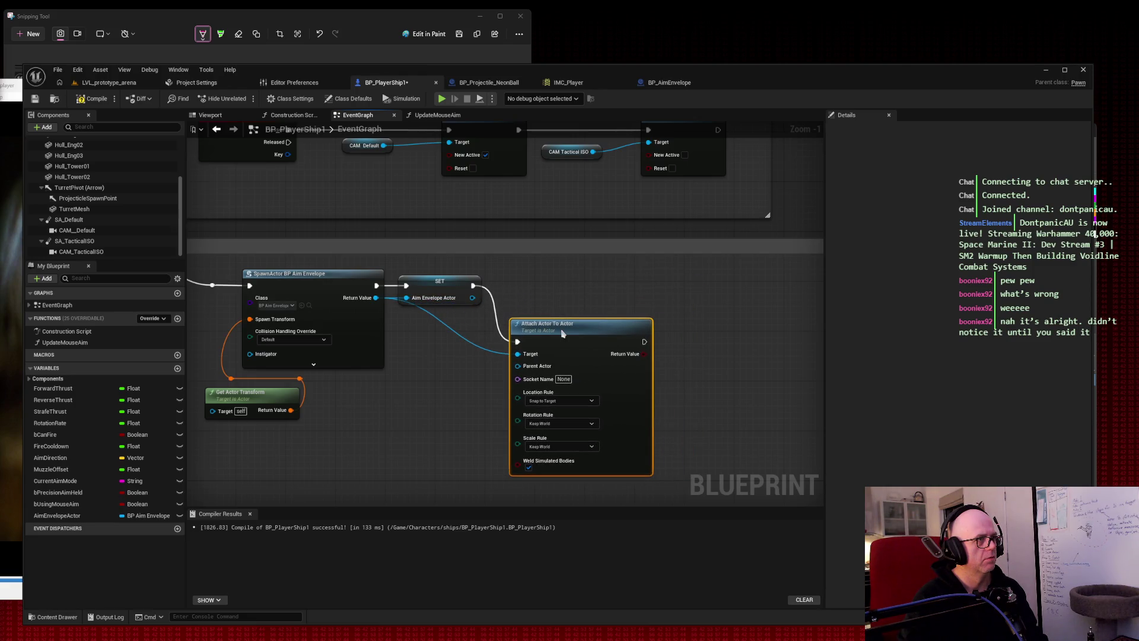
left_click(425, 313)
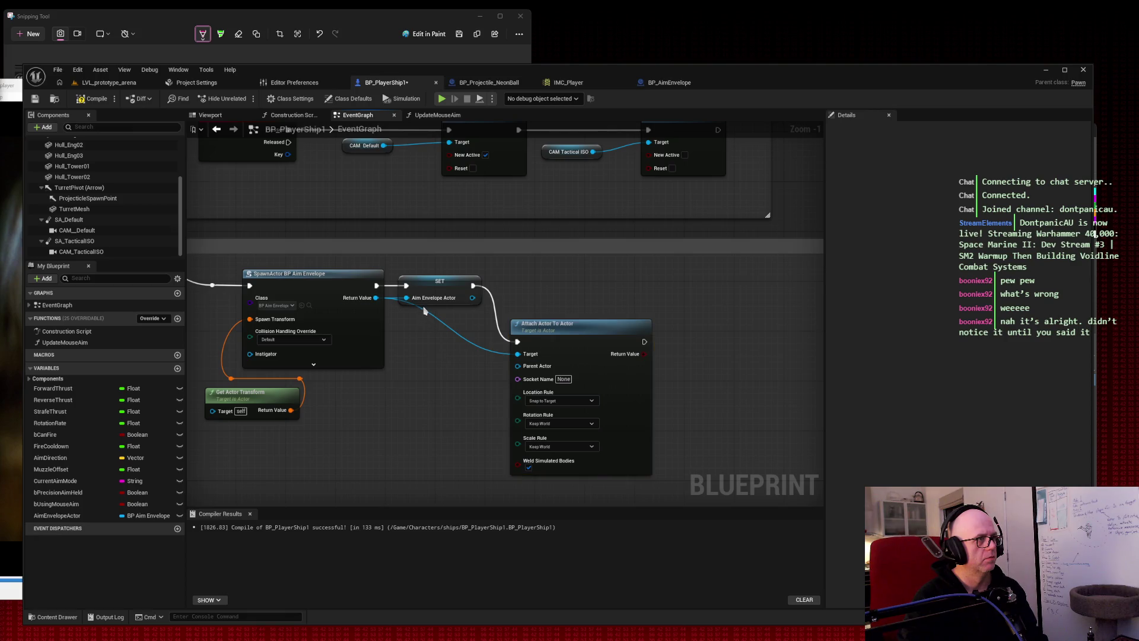
double_click(422, 312)
left_click_drag(422, 312, 400, 310)
left_click_drag(590, 321, 586, 287)
Compile and save BP_PlayerShip1, run a brief arena play test, then return to its event graph.
left_click(94, 98)
left_click(34, 98)
left_click(95, 84)
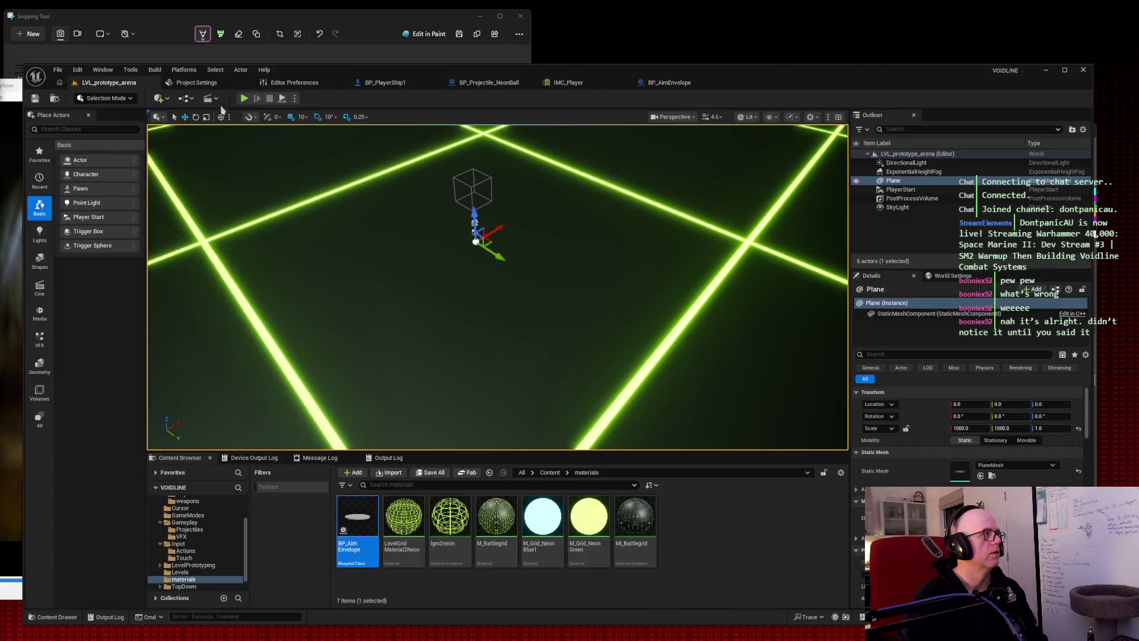
left_click(282, 98)
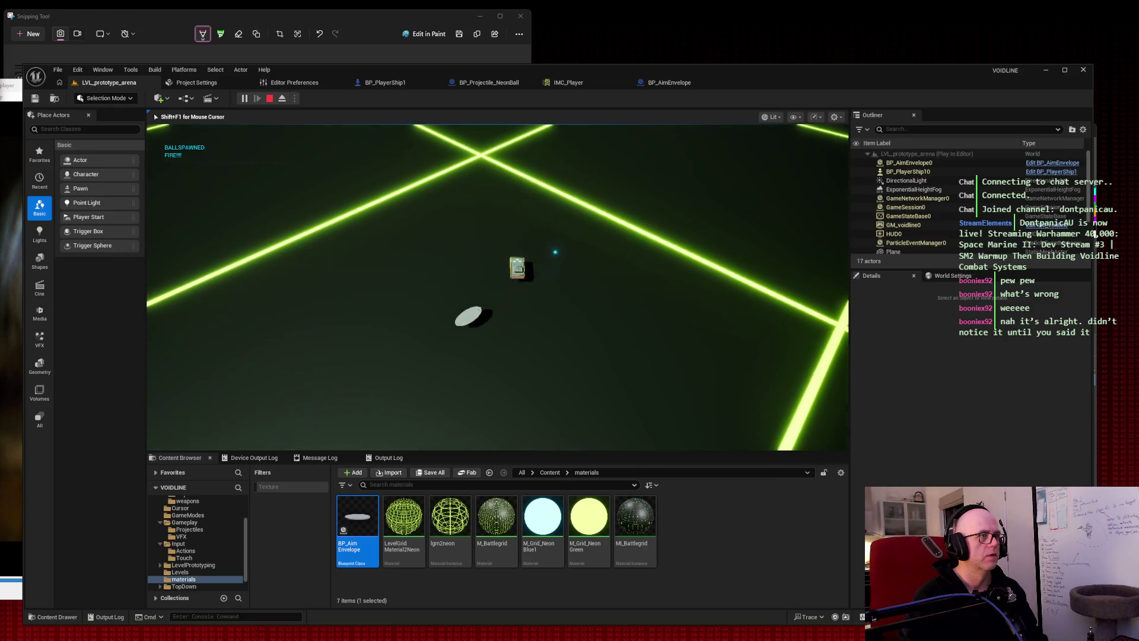
key("Escape")
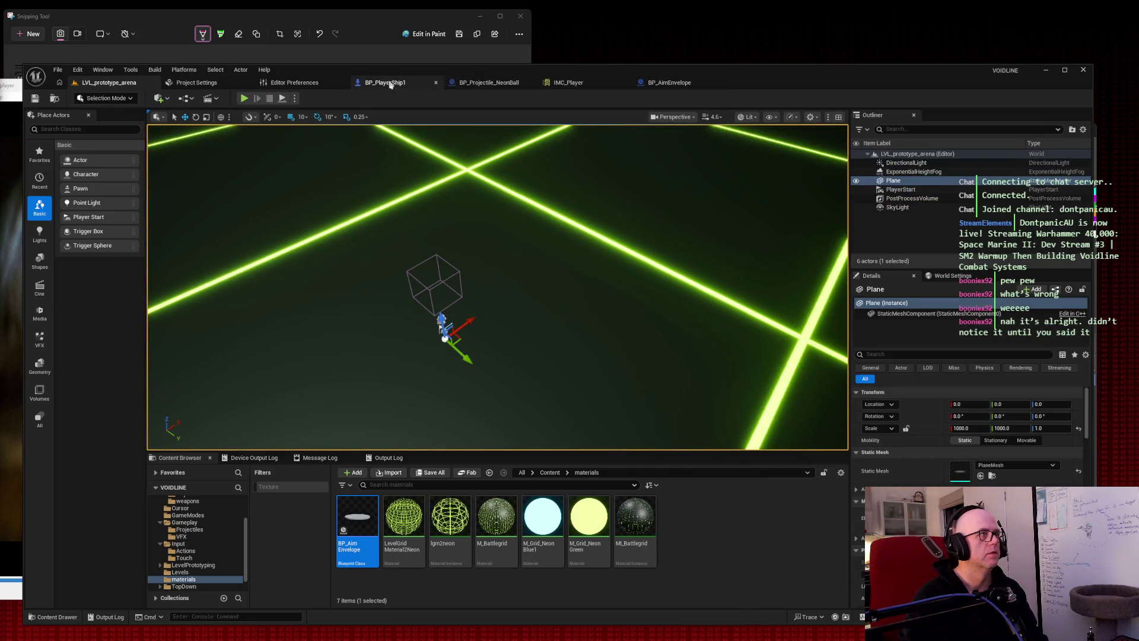
left_click(384, 82)
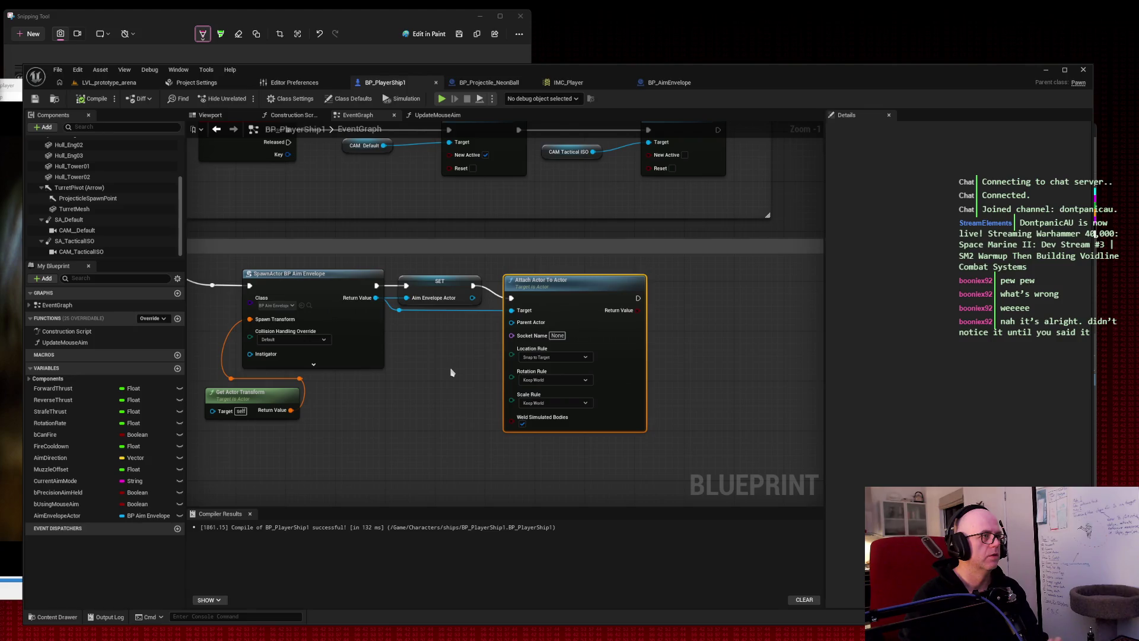
Add a reroute on the blue wire and feed Aim Envelope Actor into the attach Target, snipping before and after.
key("super+shift+s")
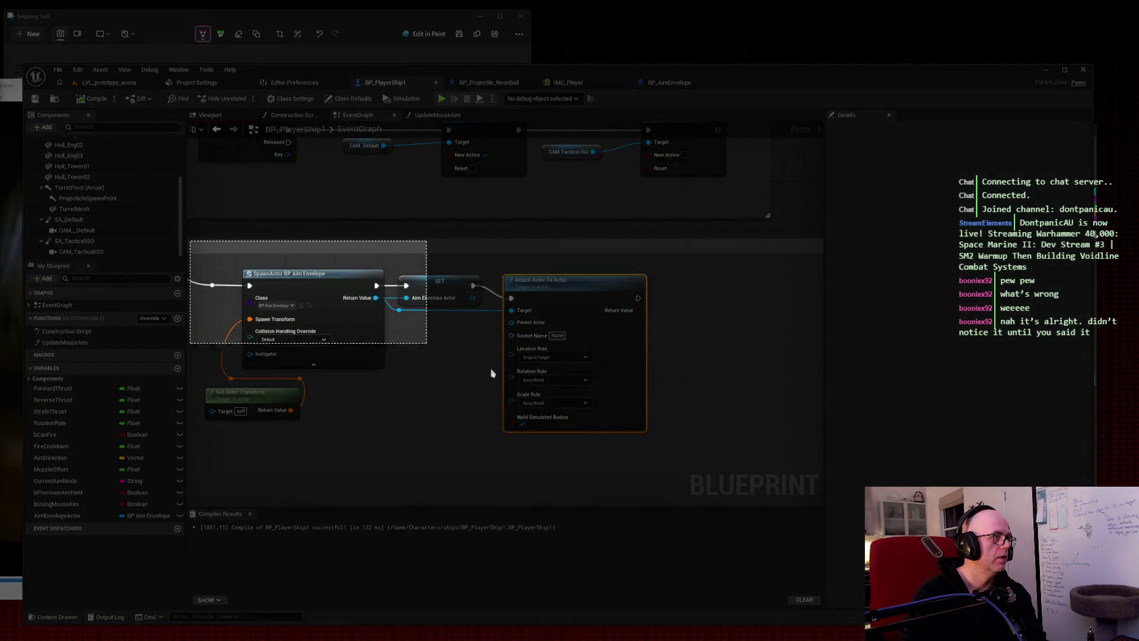
left_click_drag(492, 373, 697, 451)
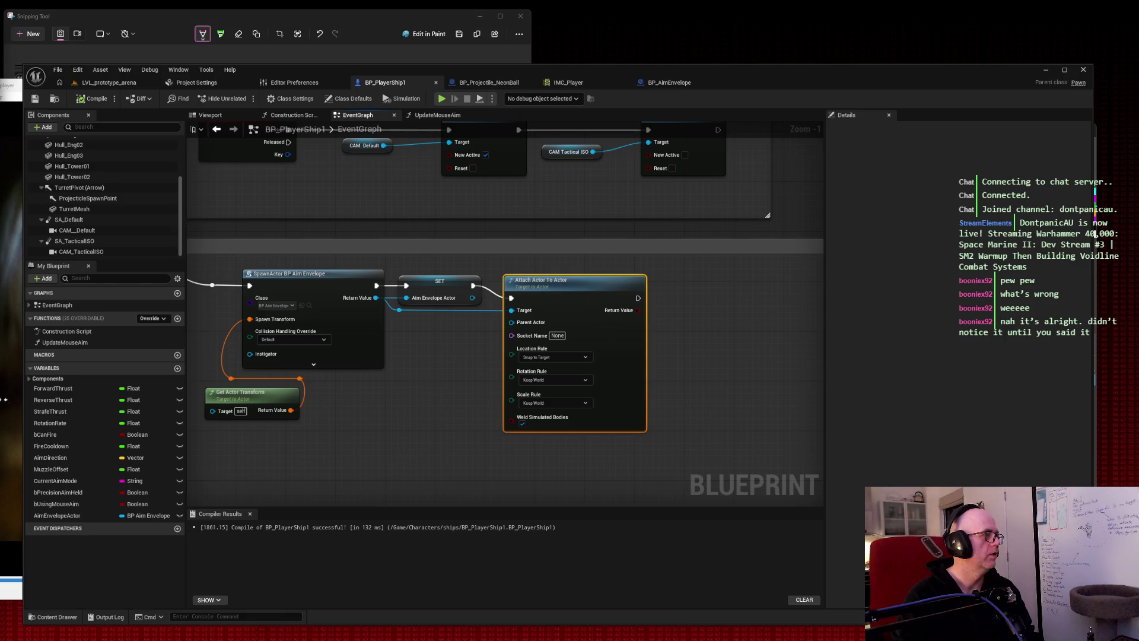
double_click(481, 305)
left_click_drag(483, 308, 396, 309)
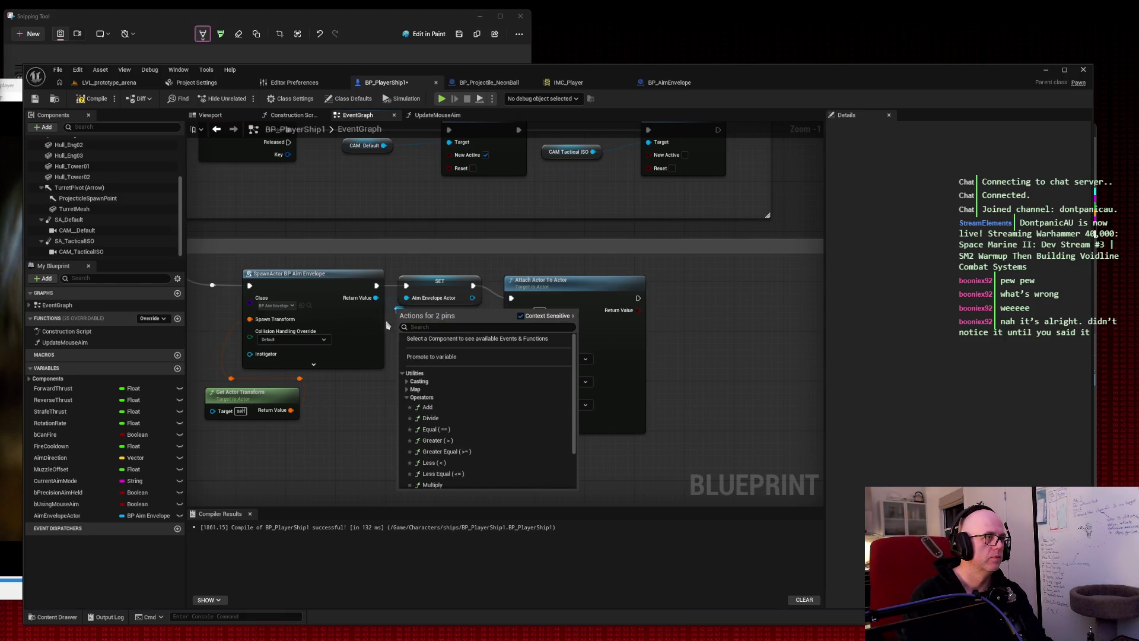
left_click(386, 325)
mouse_move(474, 302)
left_mouse_down()
mouse_move(511, 311)
mouse_move(547, 274)
left_mouse_up()
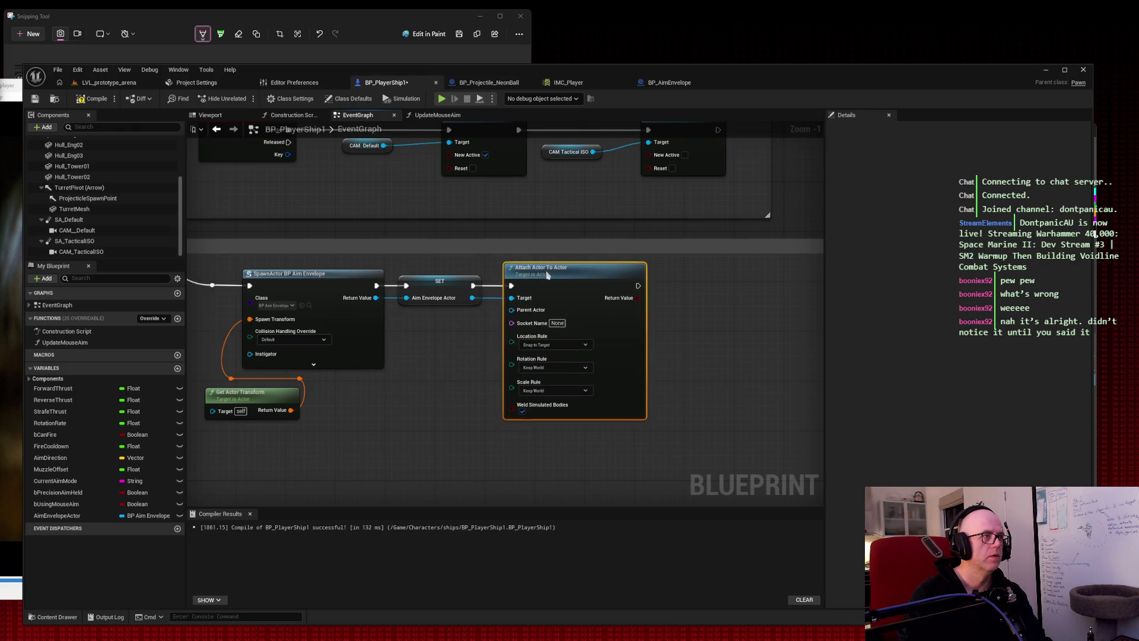
key("super+shift+s")
mouse_move(166, 218)
left_mouse_down()
mouse_move(331, 306)
mouse_move(719, 446)
left_mouse_up()
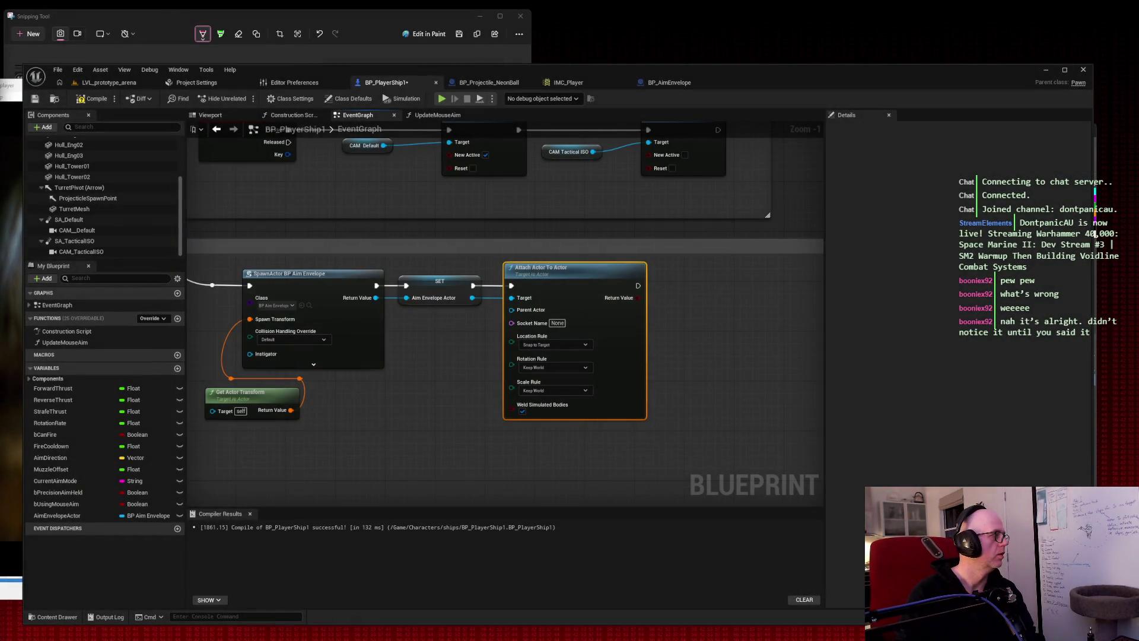
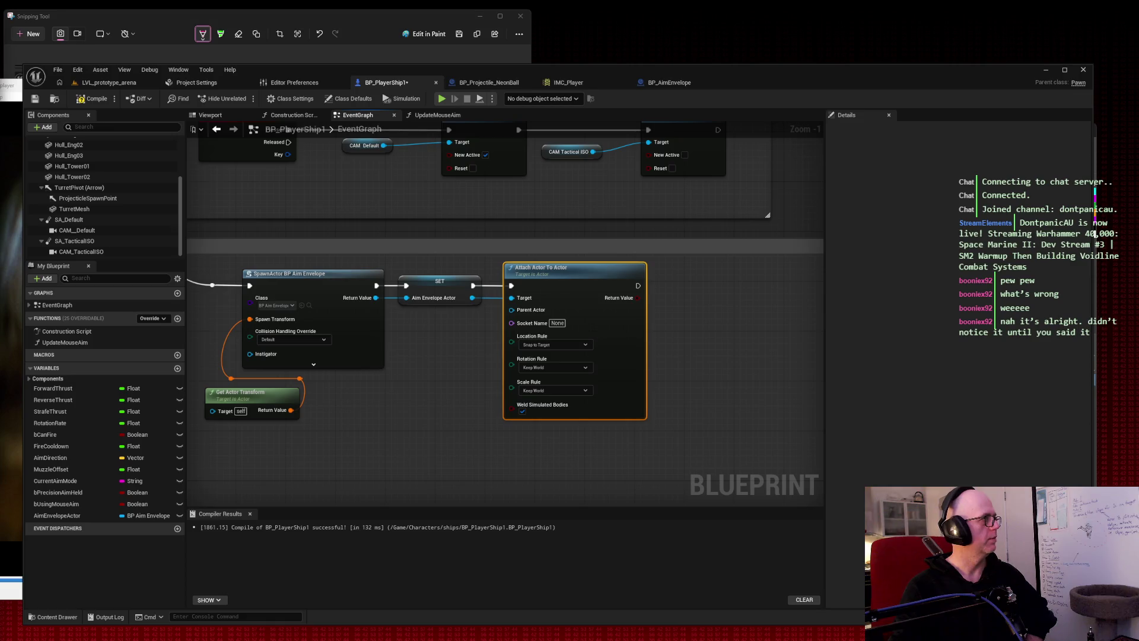
Wire a Self reference into the attach node's Parent Actor input and save the ship blueprint.
left_click_drag(511, 310, 439, 384)
type("self")
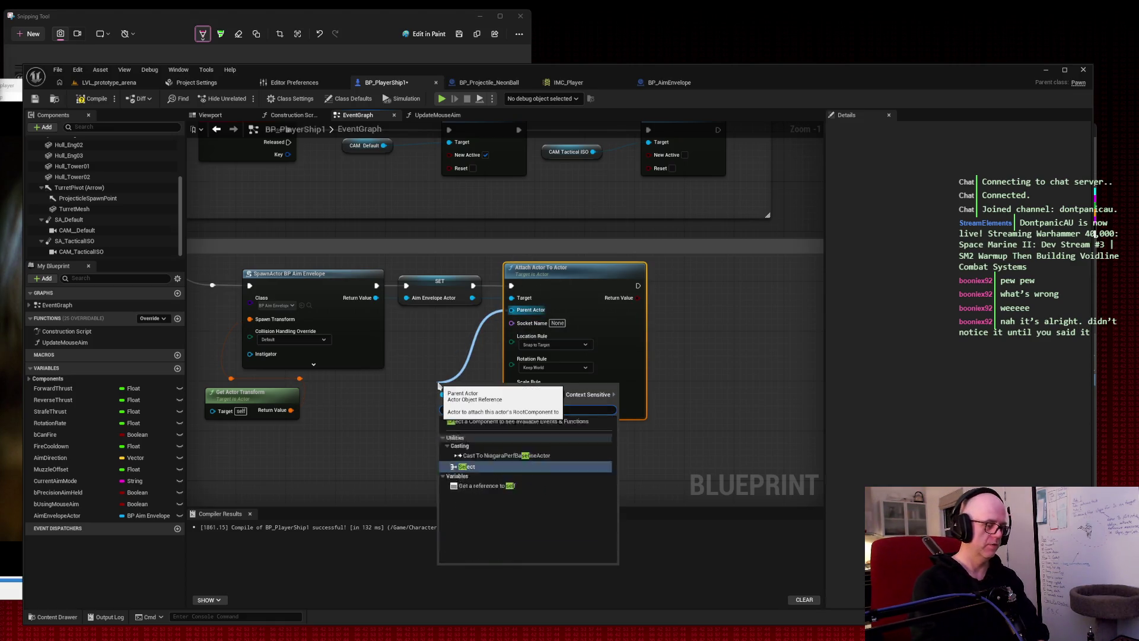
left_click(461, 429)
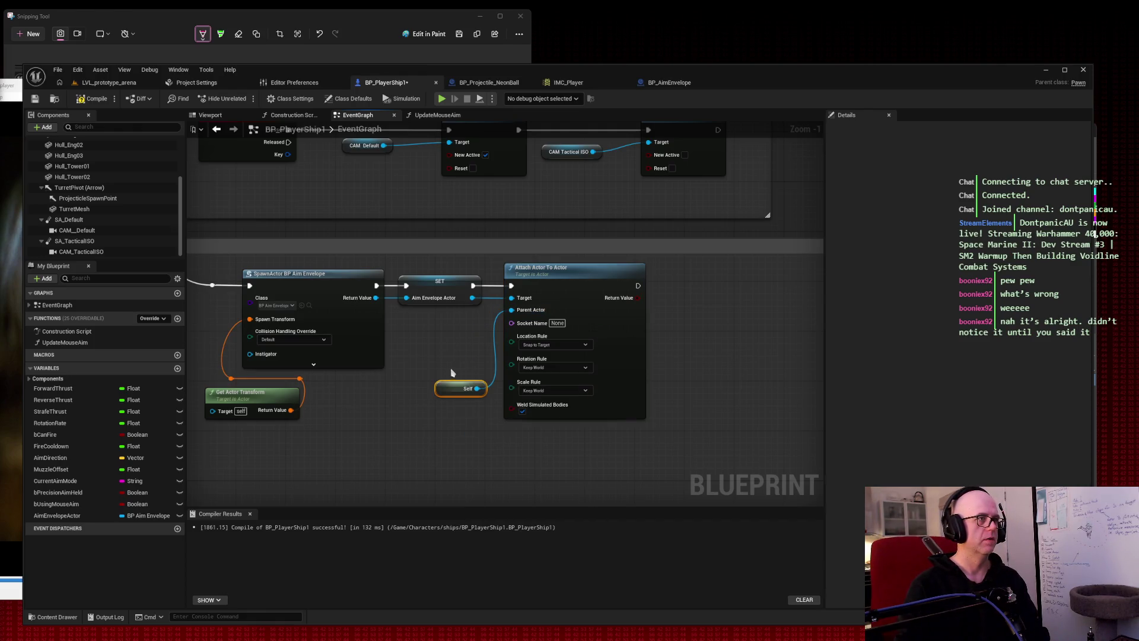
left_click_drag(445, 383, 440, 318)
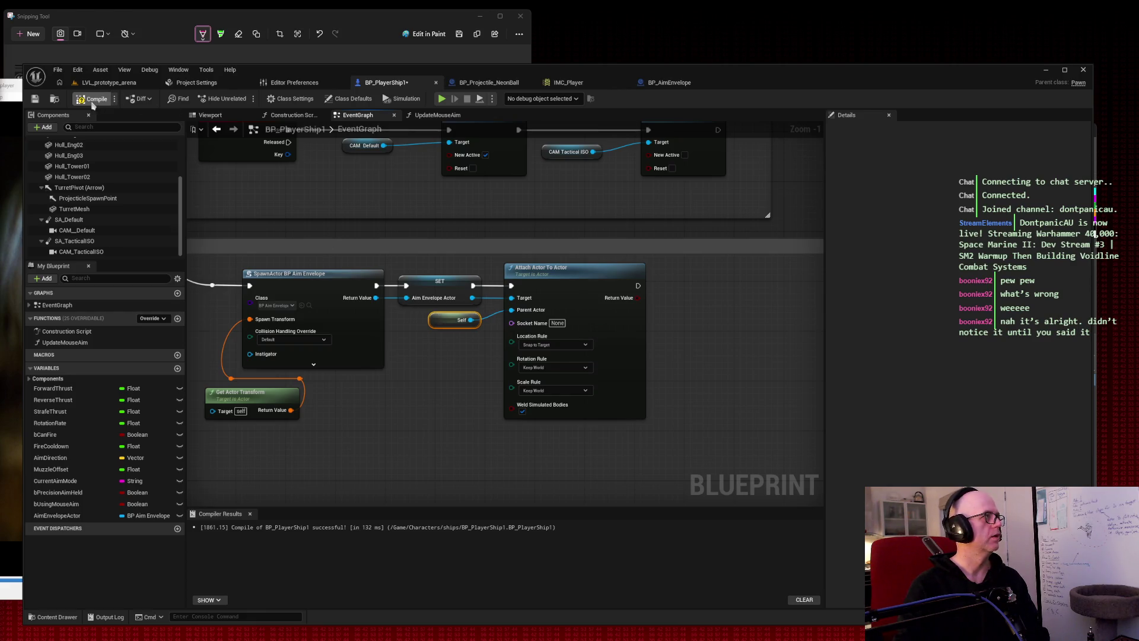
left_click(35, 98)
Play-test the arena flying the ship forward, then return to BP_AimEnvelope.
left_click(109, 83)
left_click(244, 98)
key("w")
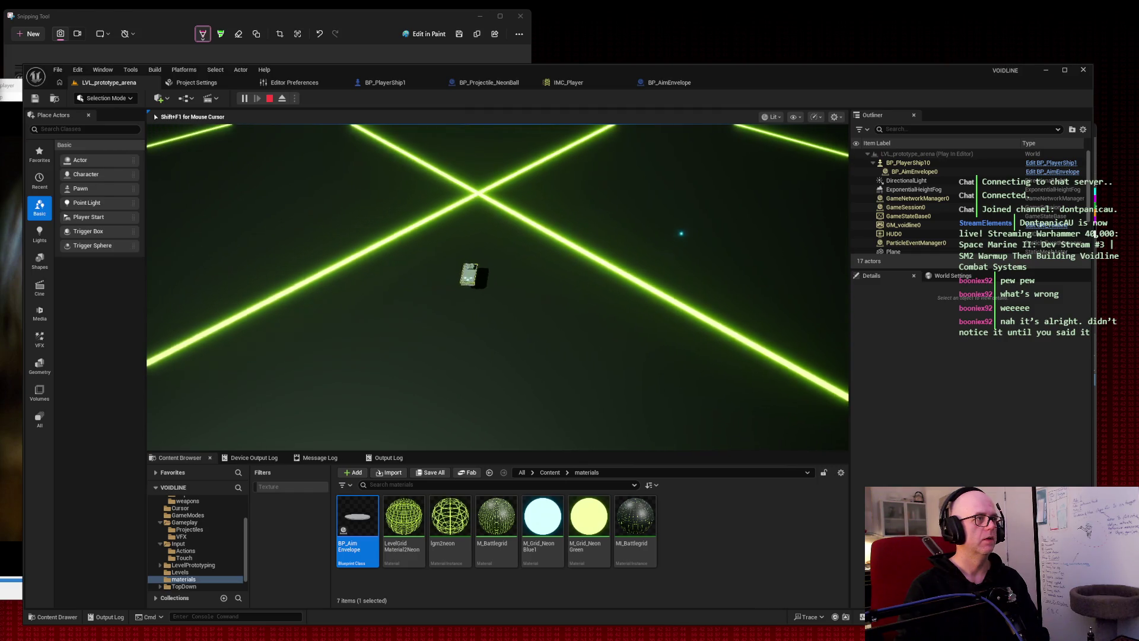
key("w")
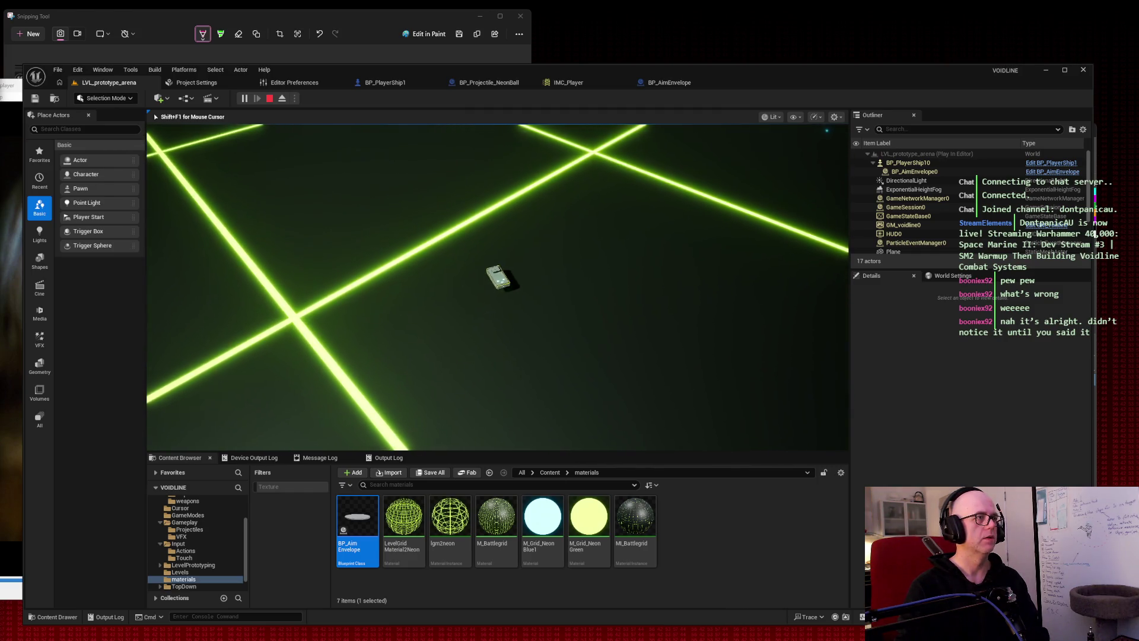
key("Escape")
left_click(668, 82)
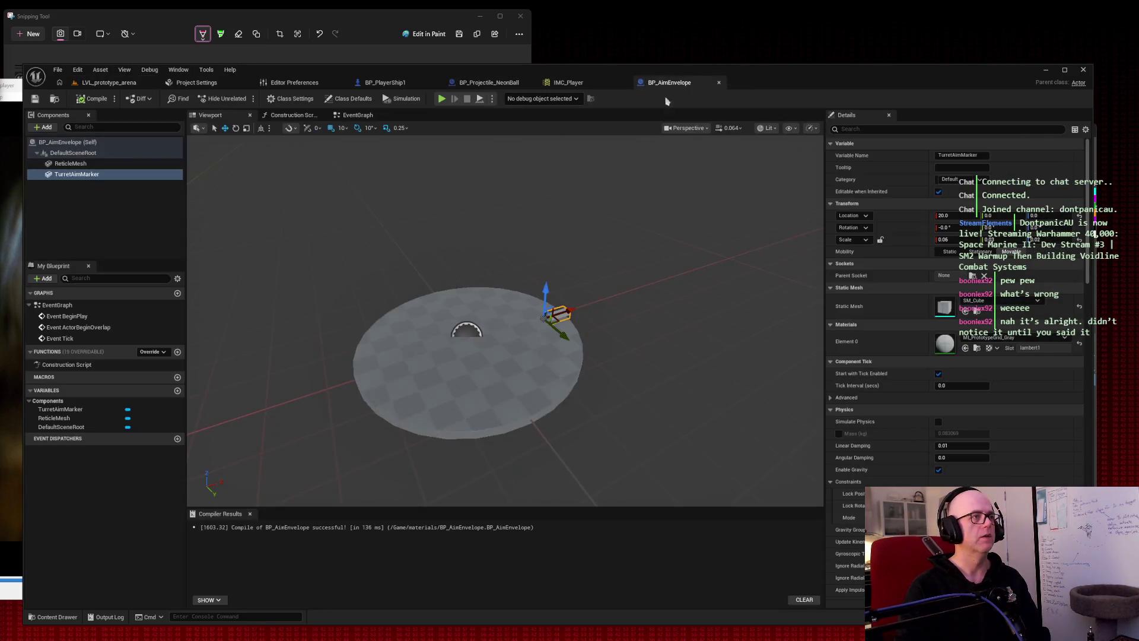
Stretch ReticleMesh to X scale 1.6575, compile, and play-test it firing in the arena.
left_click(484, 377)
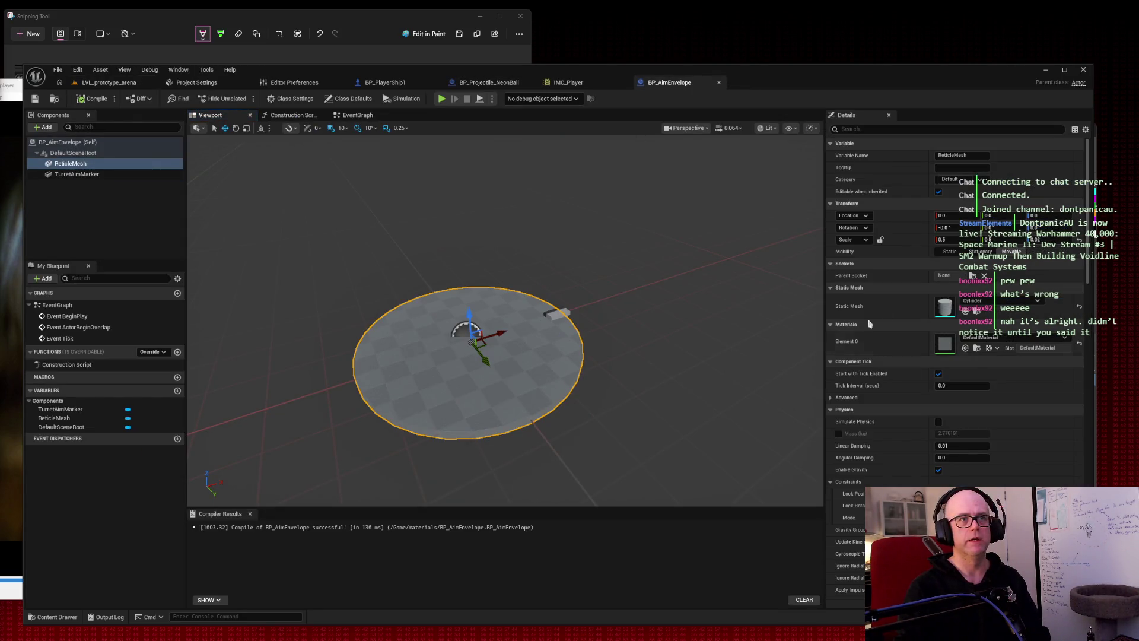
left_click_drag(943, 239, 1002, 239)
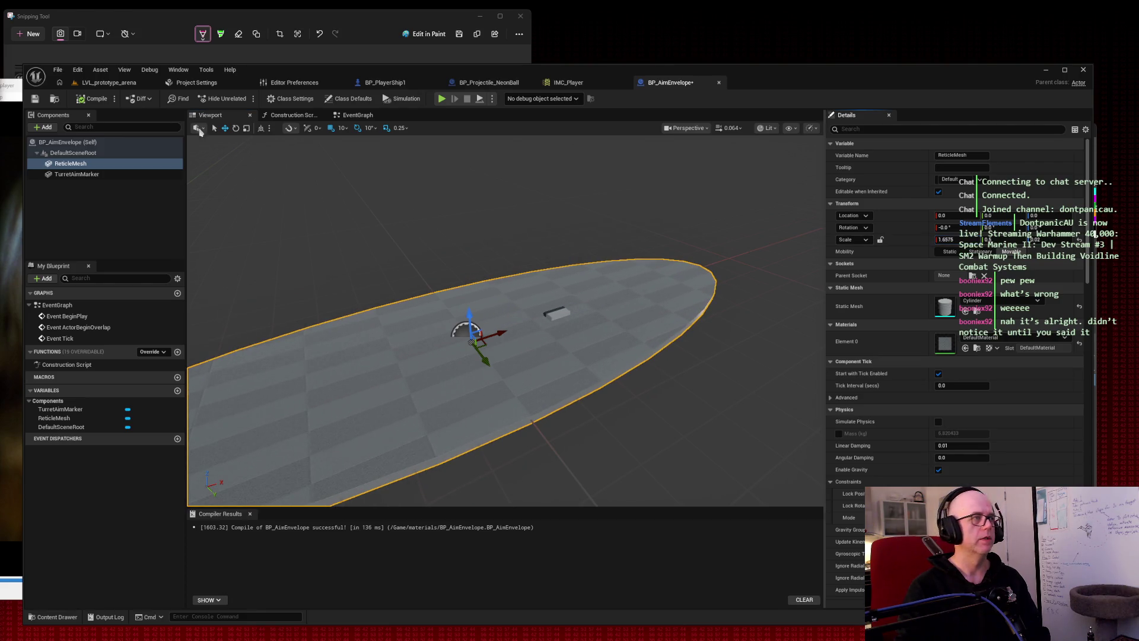
left_click(90, 98)
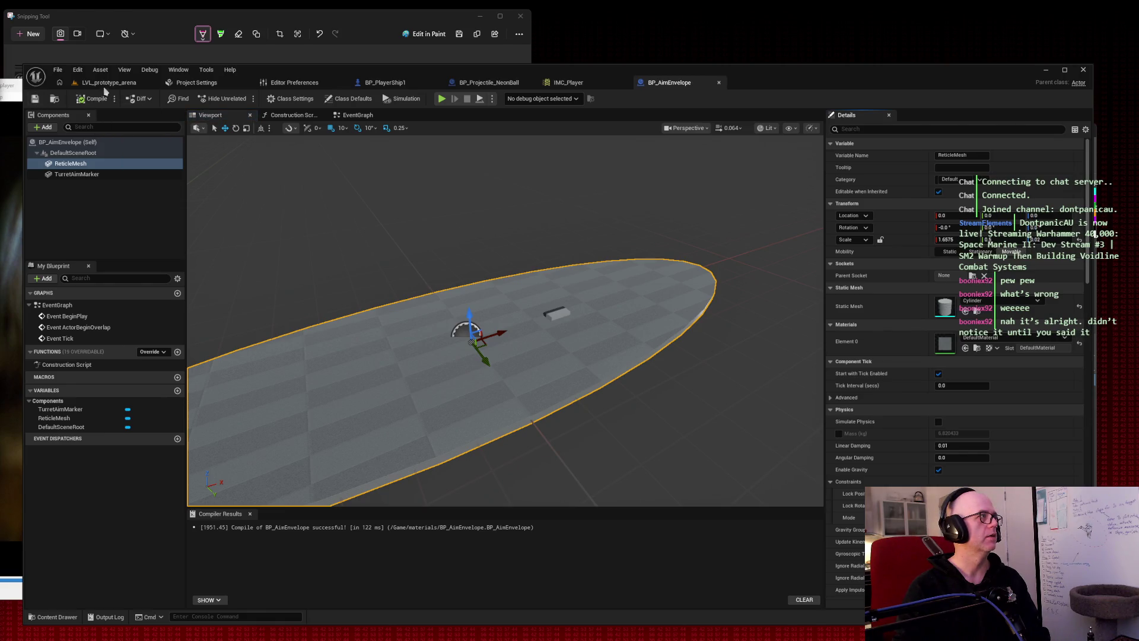
left_click(109, 83)
left_click(245, 99)
left_click(258, 124)
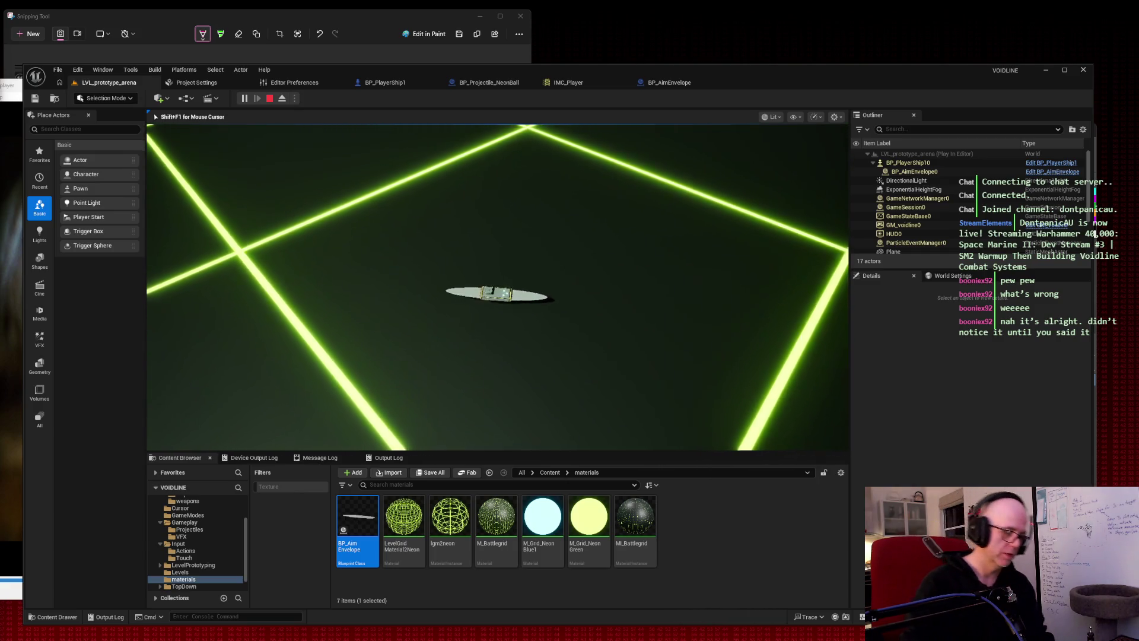
Screenshot a region of the running game, stop the play test, and reopen BP_AimEnvelope.
key("super+shift+s")
left_click_drag(385, 204, 568, 299)
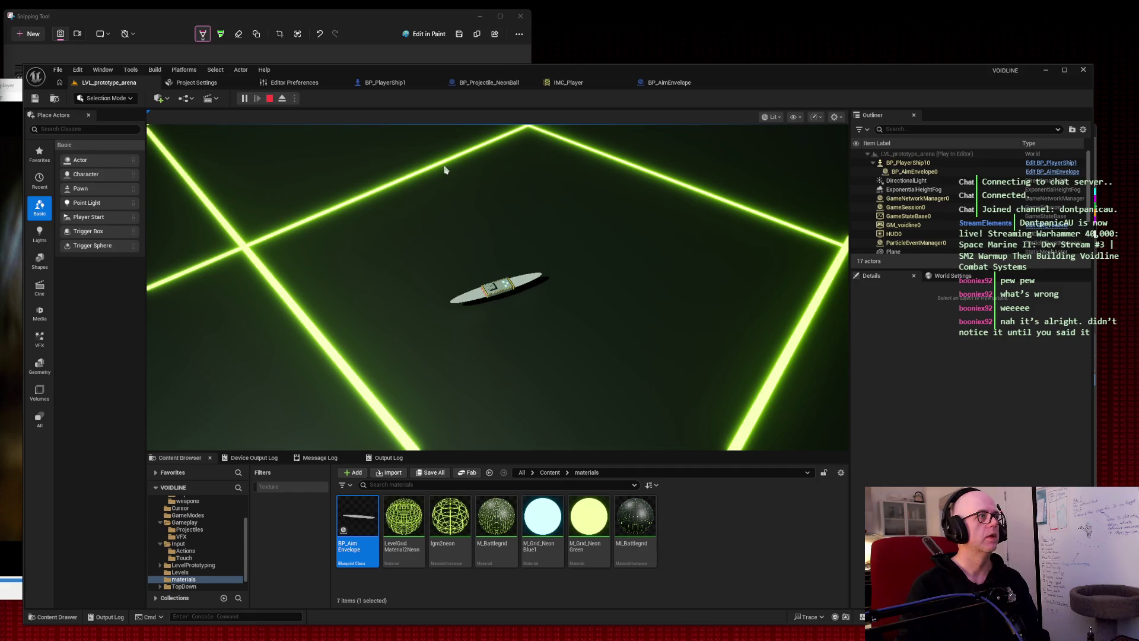
key("Escape")
mouse_move(513, 234)
left_mouse_down()
mouse_move(512, 278)
mouse_move(541, 226)
mouse_move(546, 255)
left_mouse_up()
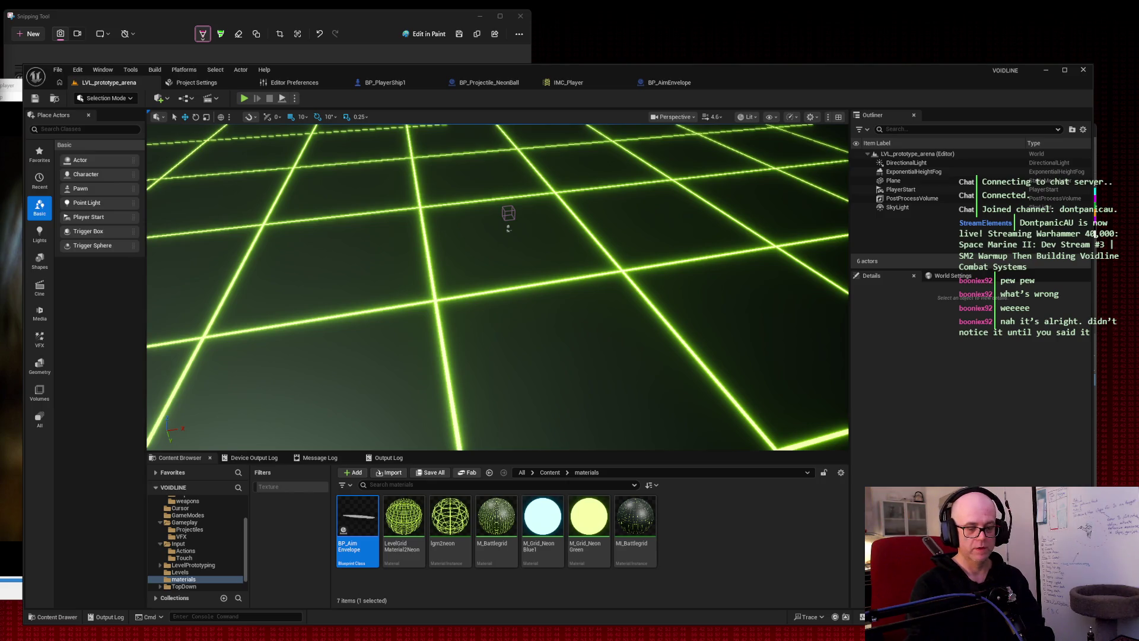
left_click(669, 82)
Set the ReticleMesh X scale to 0.5, then compile and save BP_AimEnvelope.
left_click(945, 240)
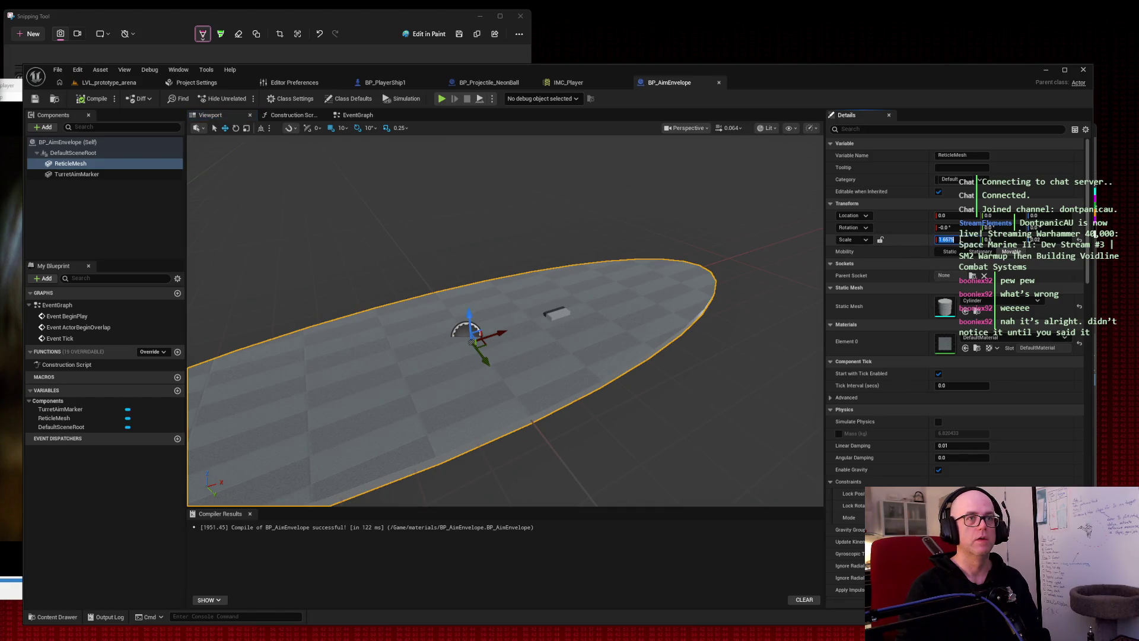
type("0.5")
key("Return")
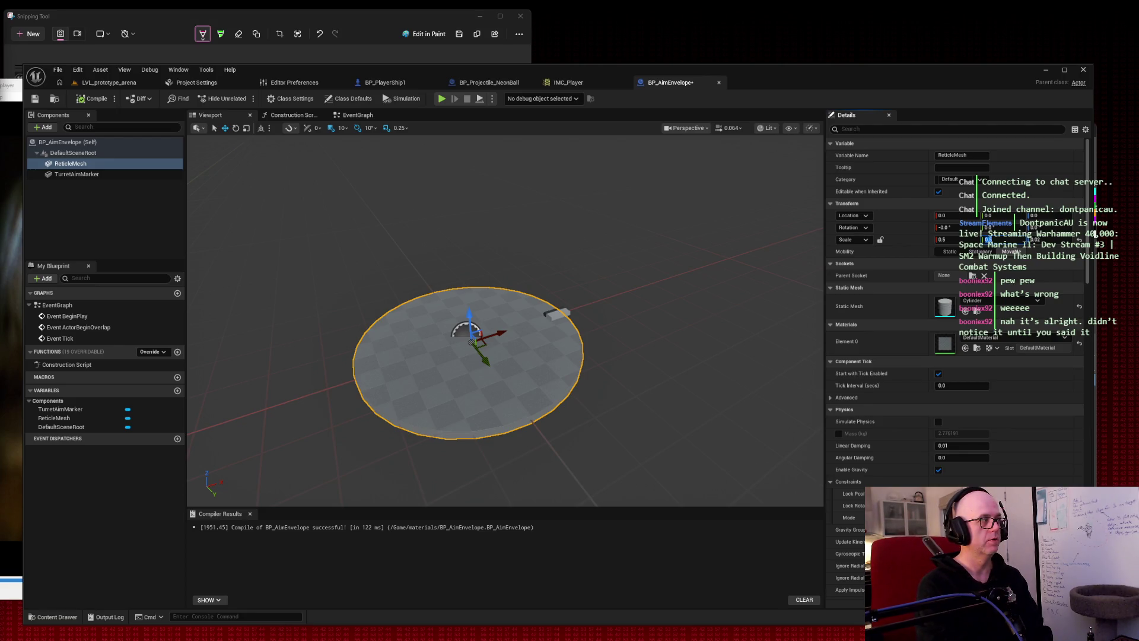
left_click(93, 98)
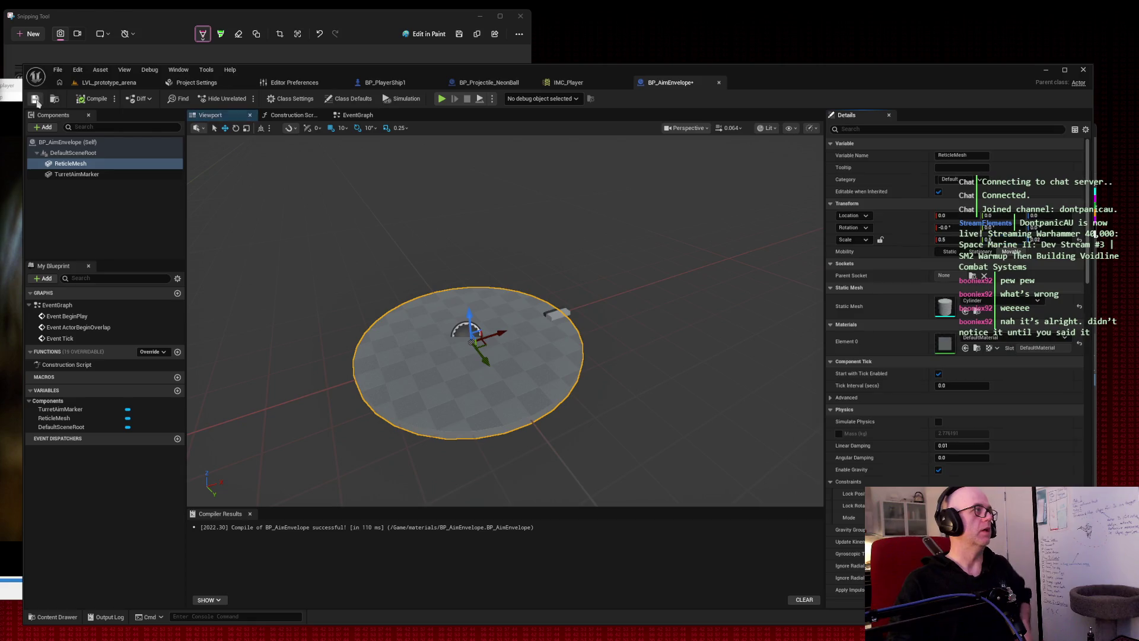
left_click(36, 101)
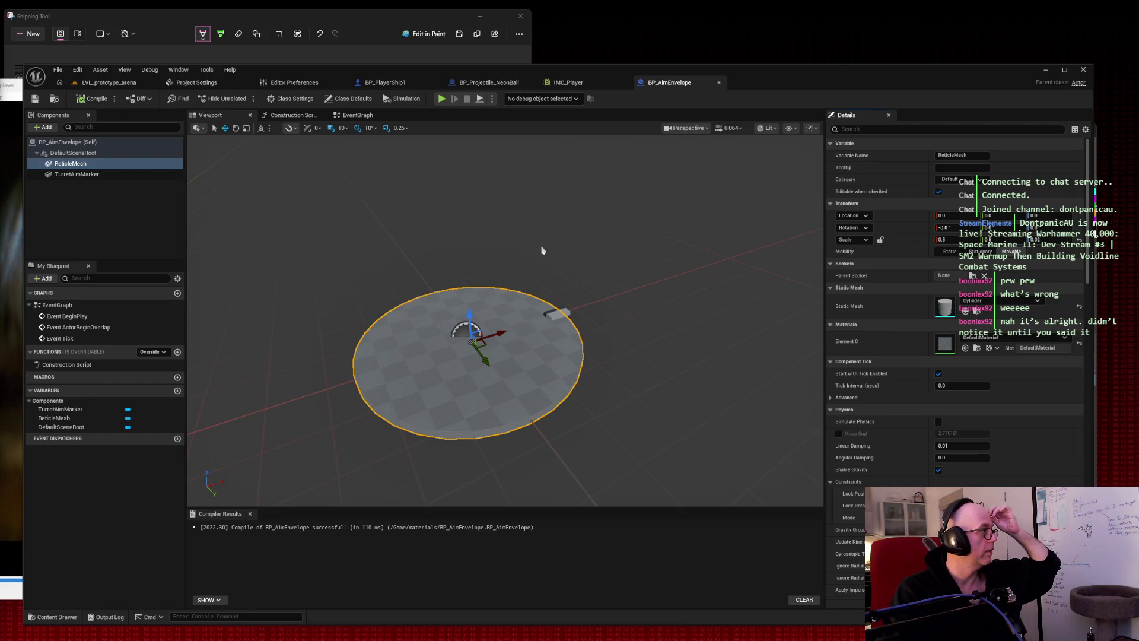
Enlarge the reticle disc to X scale 3.5 and Y scale 2 and recompile.
left_click(948, 239)
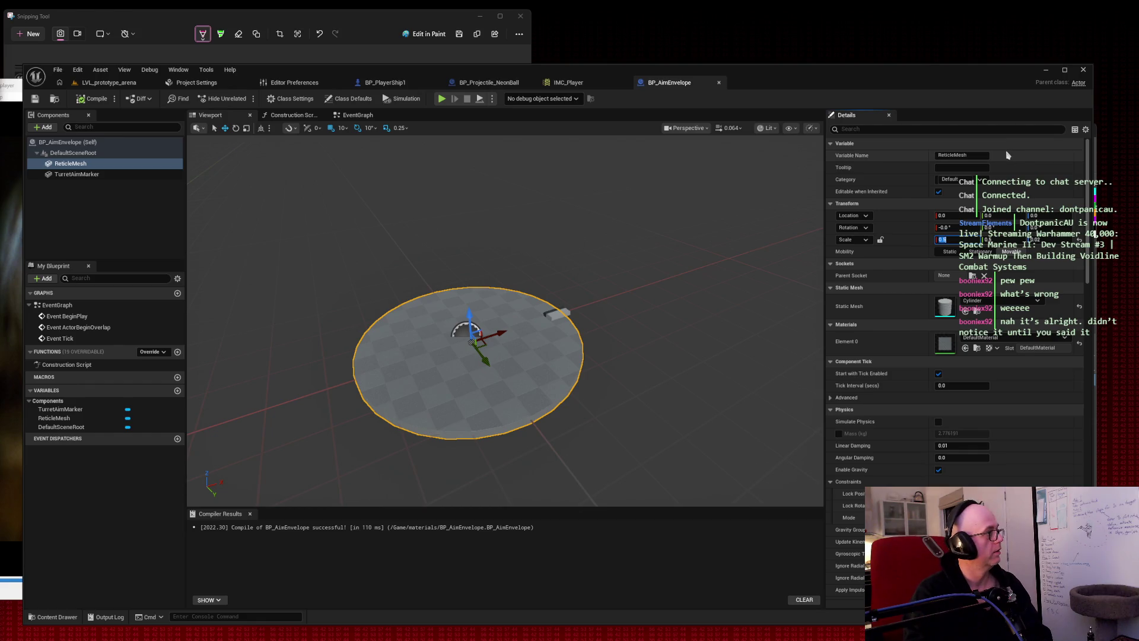
type("3.5")
key("Tab")
type("2")
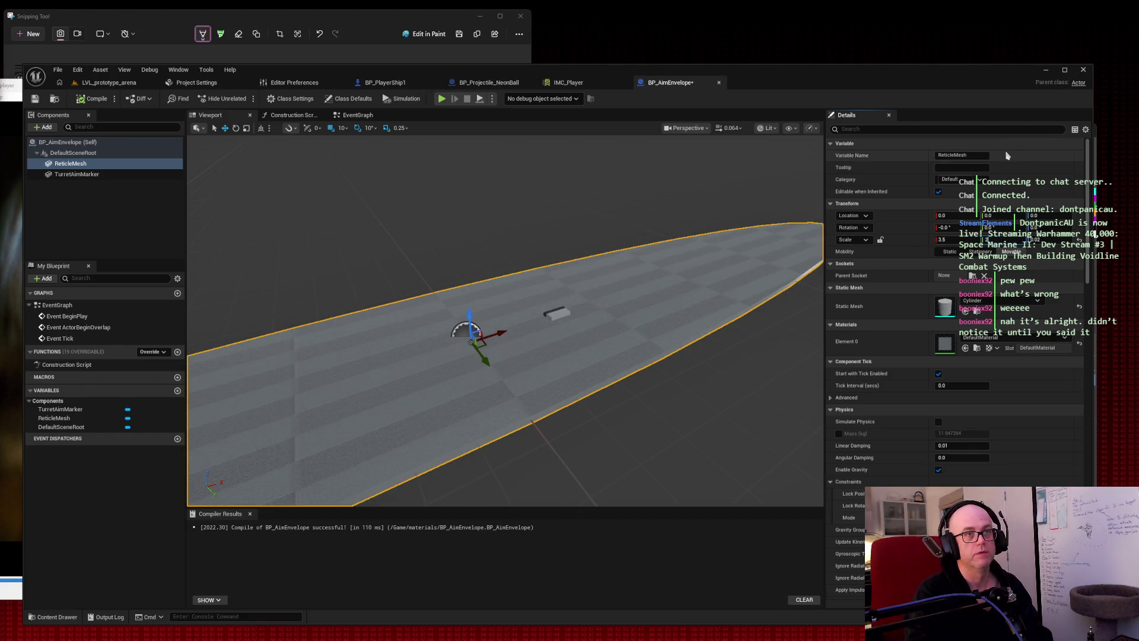
key("Tab")
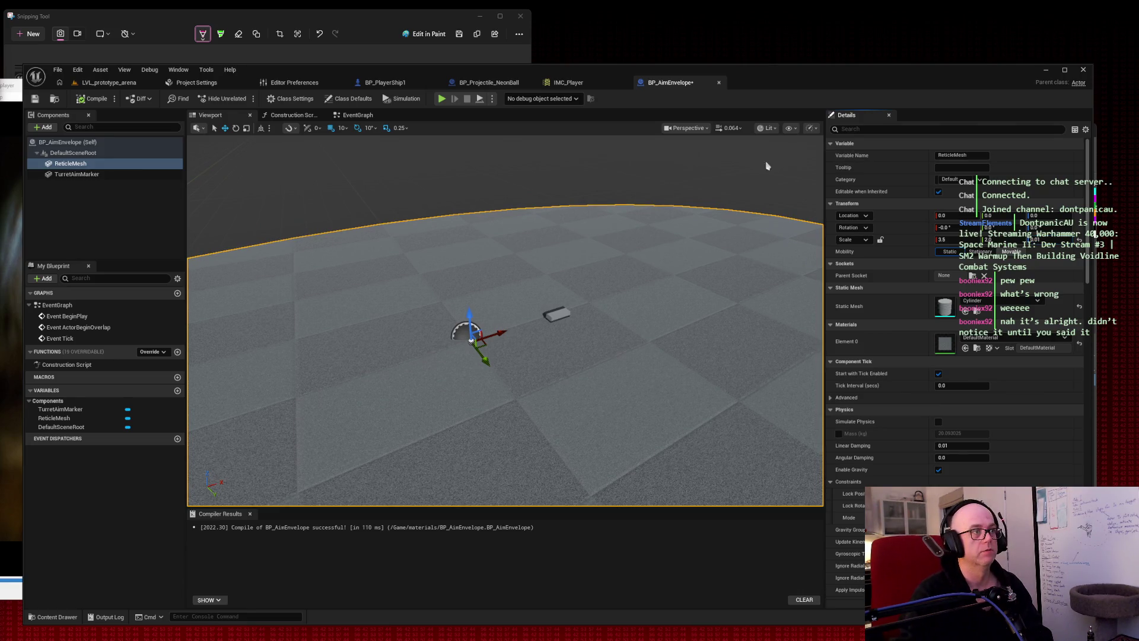
left_click(80, 99)
left_click(55, 99)
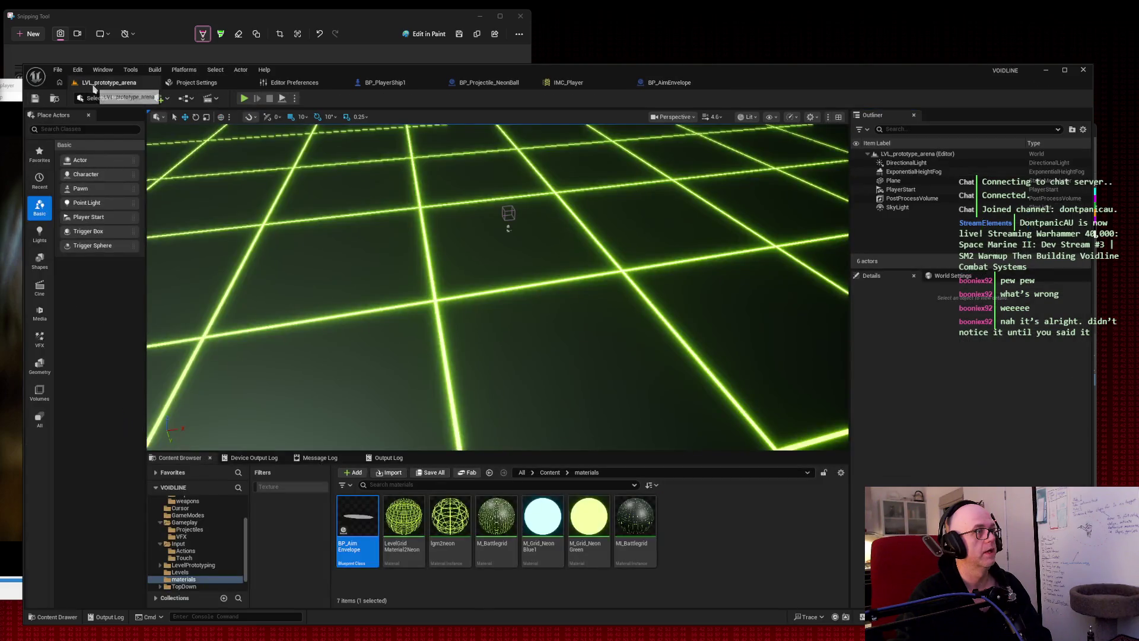
Play-test the enlarged disc, then frame the whole reticle disc in BP_AimEnvelope.
left_click(242, 98)
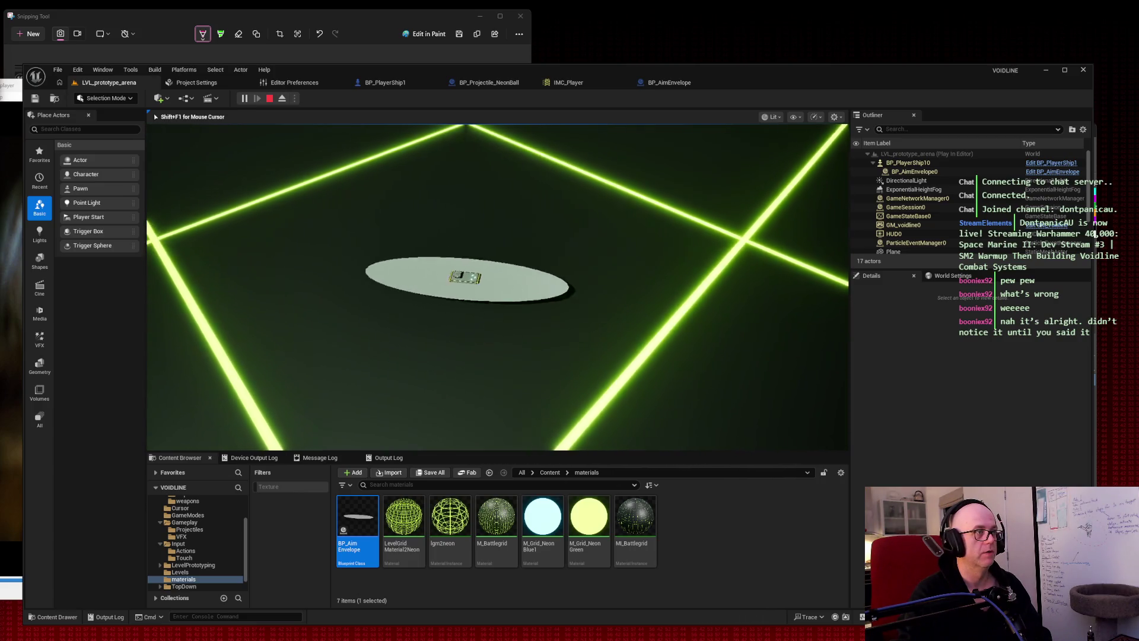
key("Escape")
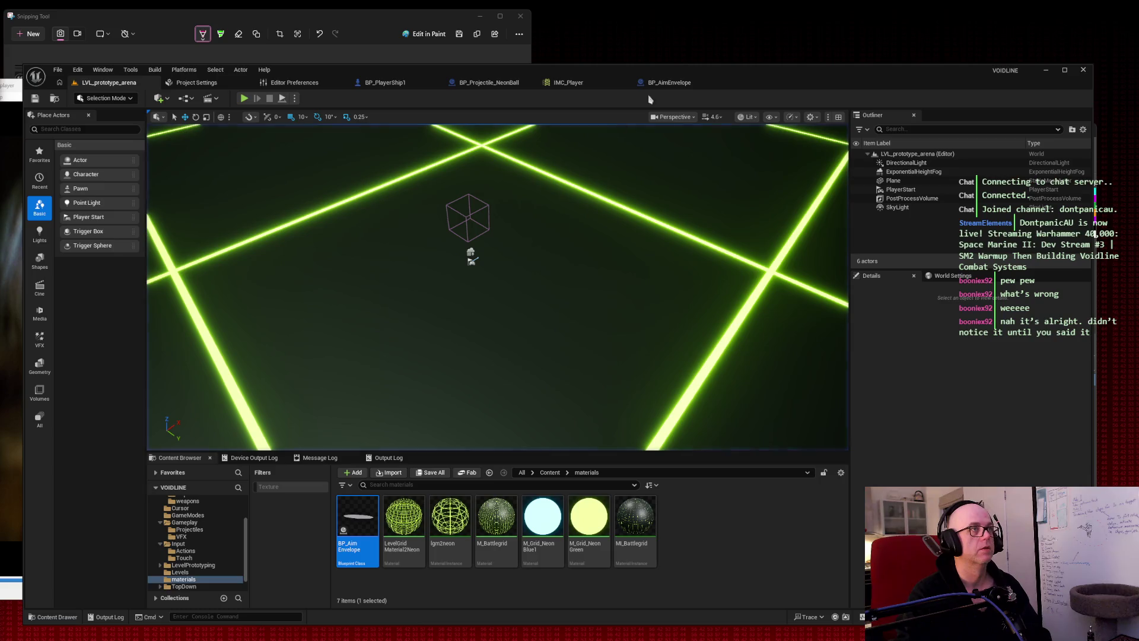
left_click(658, 86)
key("f")
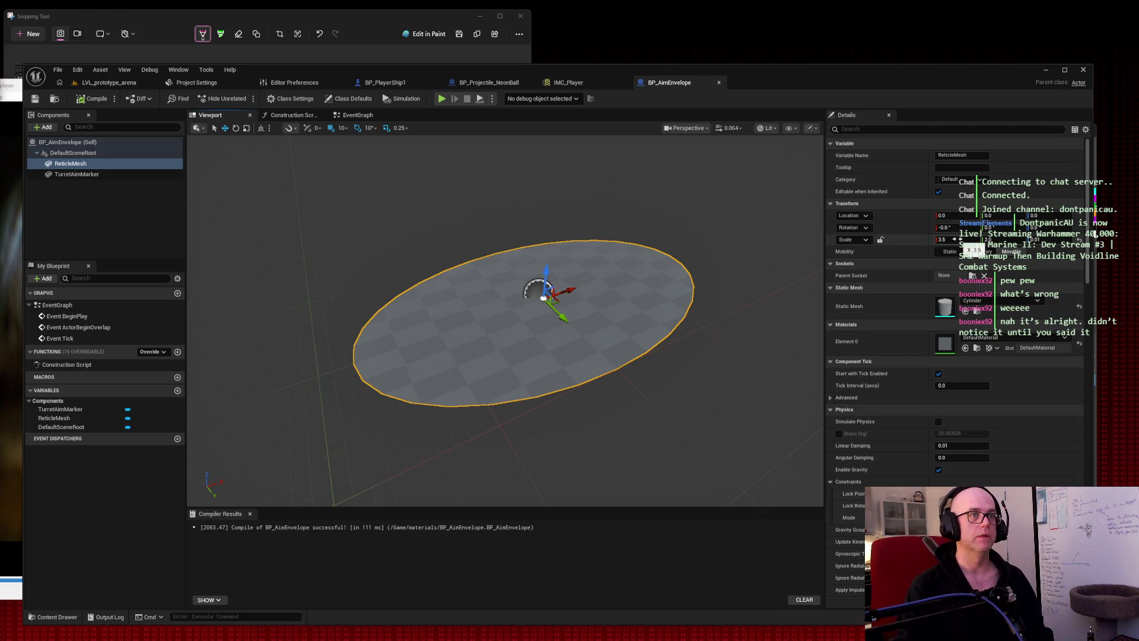
Play-test the arena with the current disc and return to BP_AimEnvelope.
left_click(106, 82)
left_click(244, 99)
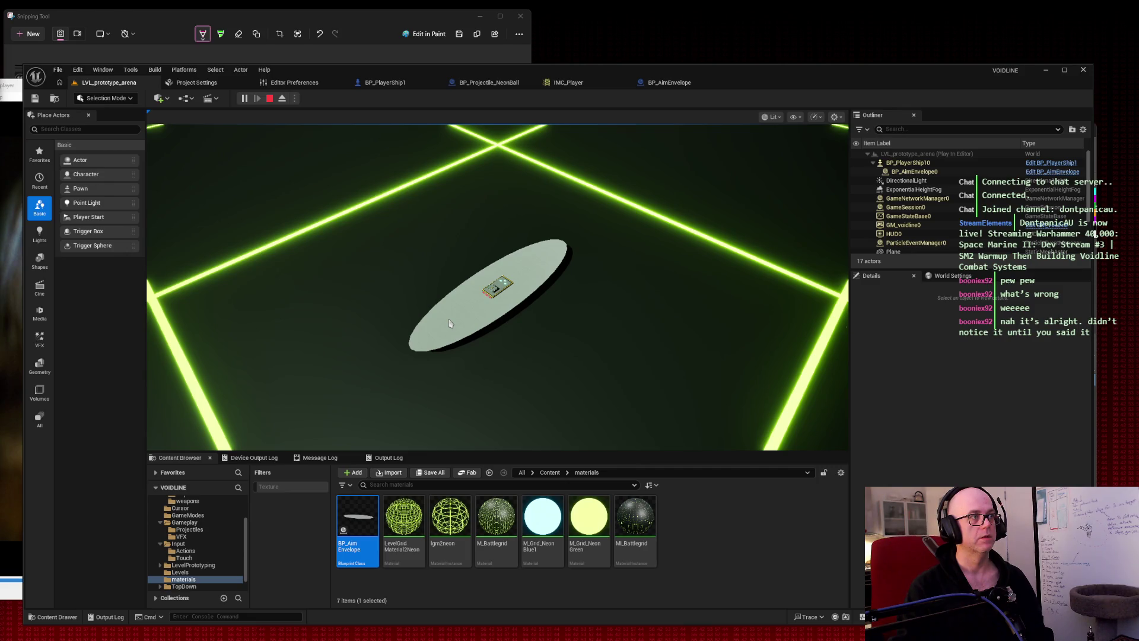
key("Escape")
left_click(669, 83)
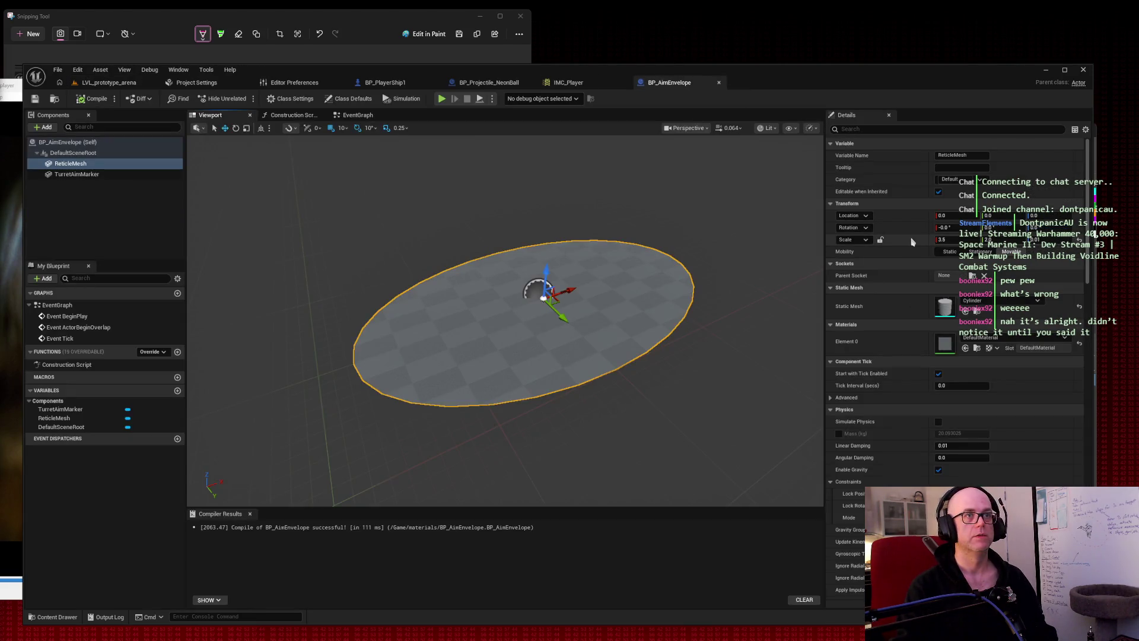
Set the reticle scale to X 2.5 and Y 2.5 and check it in play.
left_click(952, 240)
type("2.5")
key("Return")
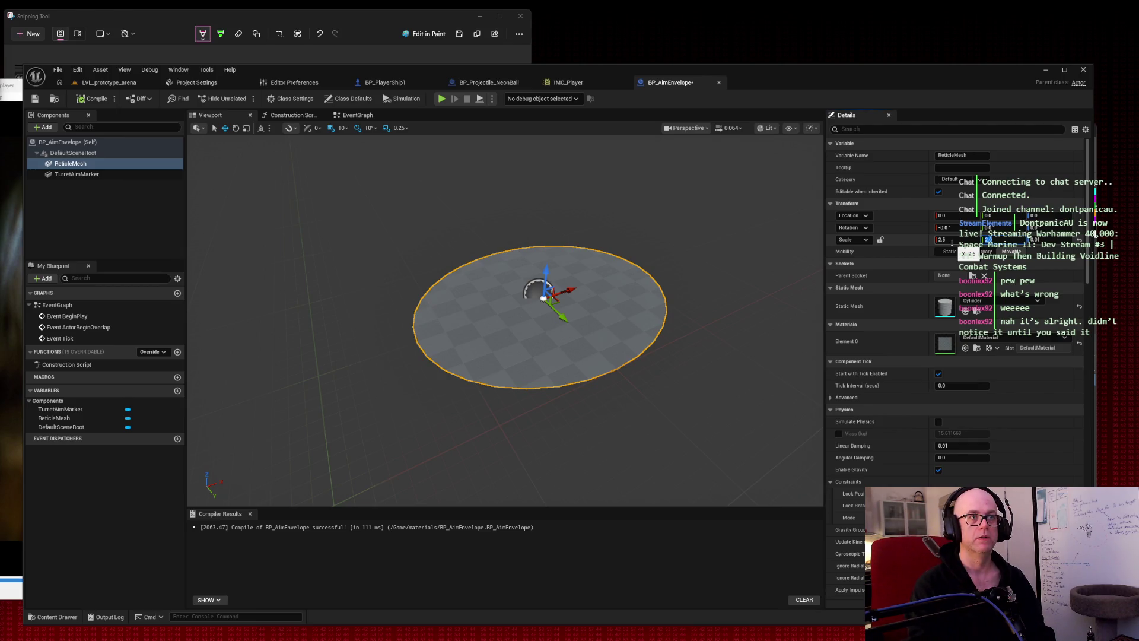
type("2.5")
key("Tab")
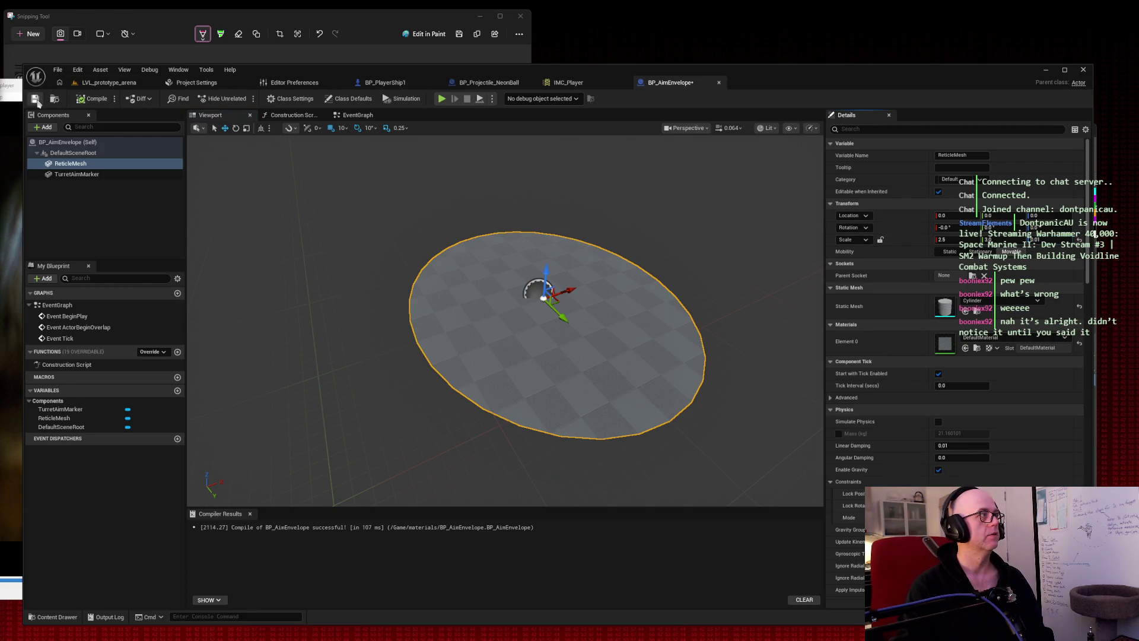
left_click(93, 86)
left_click(244, 99)
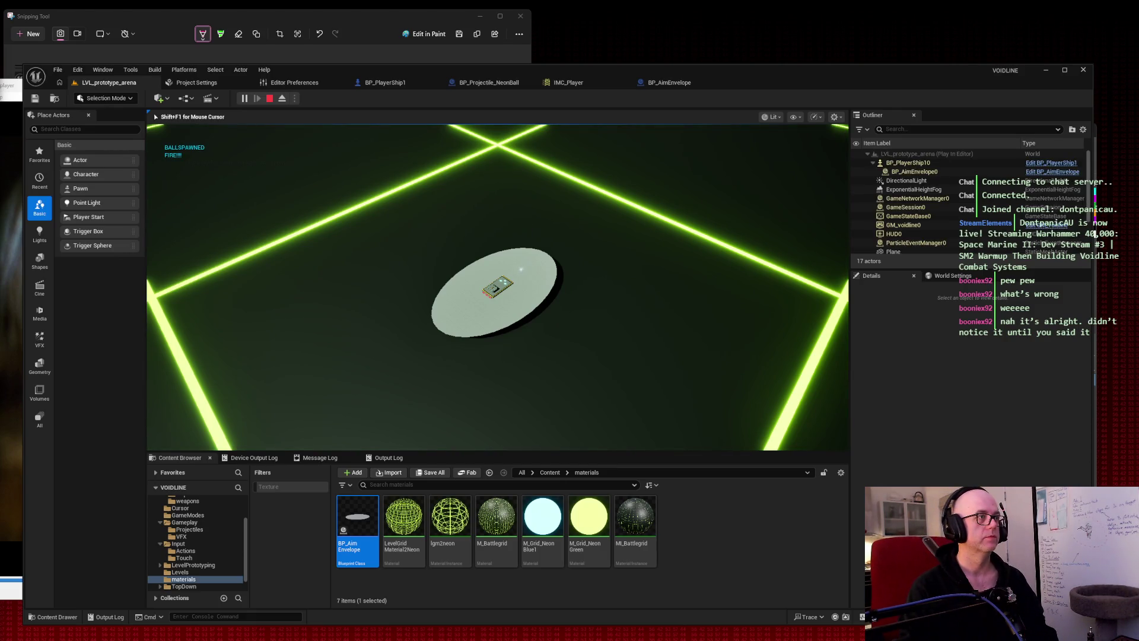
key("Escape")
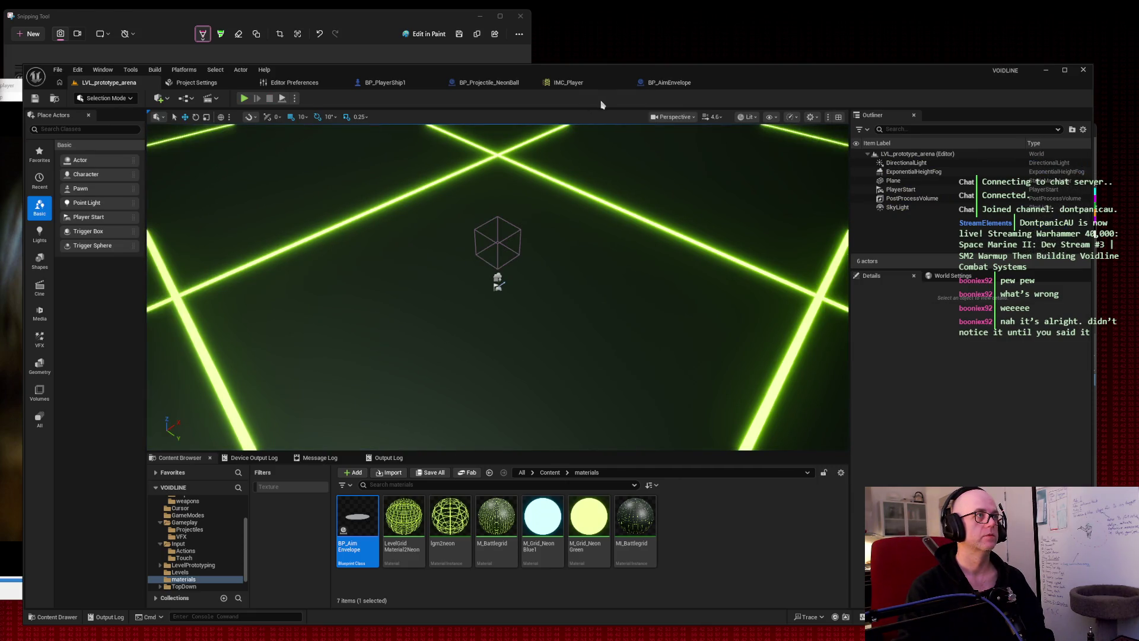
left_click(678, 85)
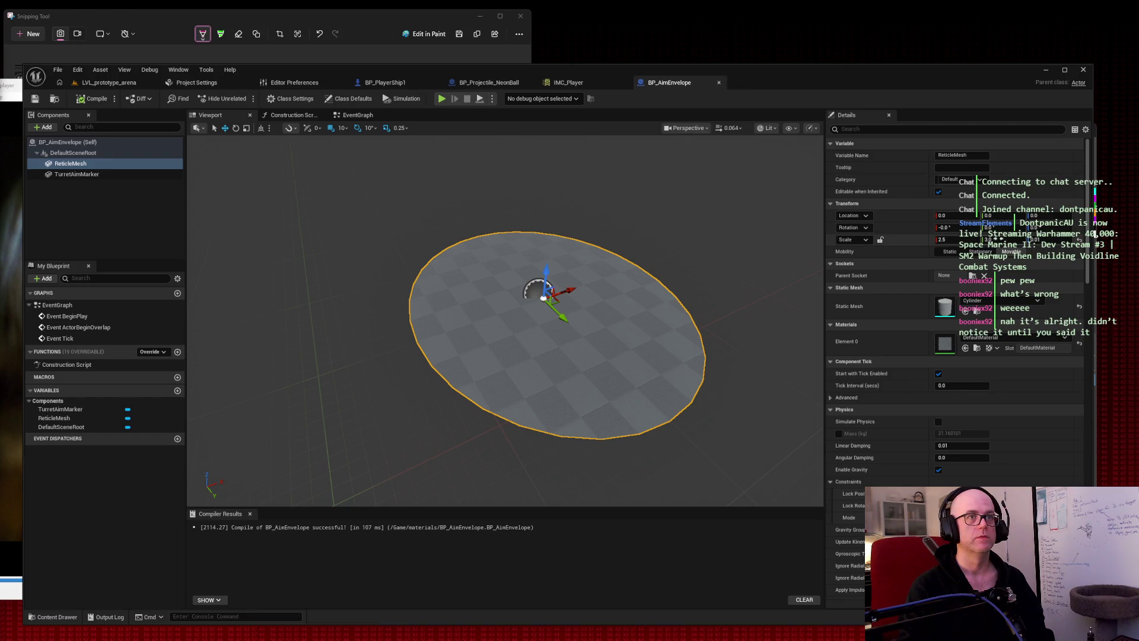
Widen the reticle to Y scale 5 and X scale 3, compile, and play-test it.
type("5")
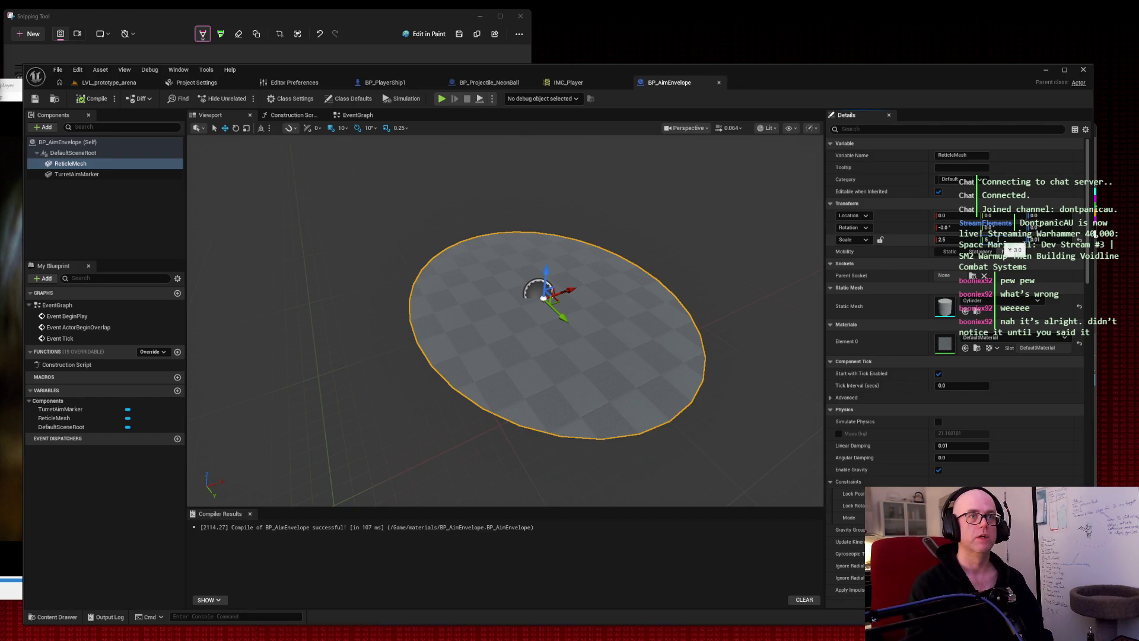
key("shift+Tab")
type("3")
key("Return")
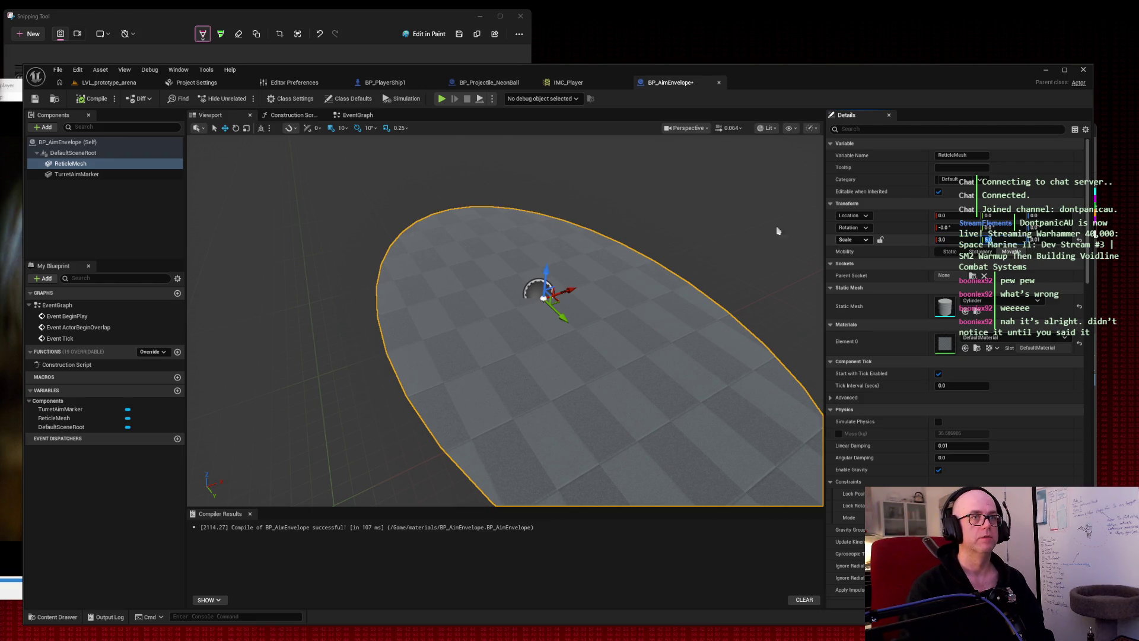
left_click(92, 98)
left_click(107, 83)
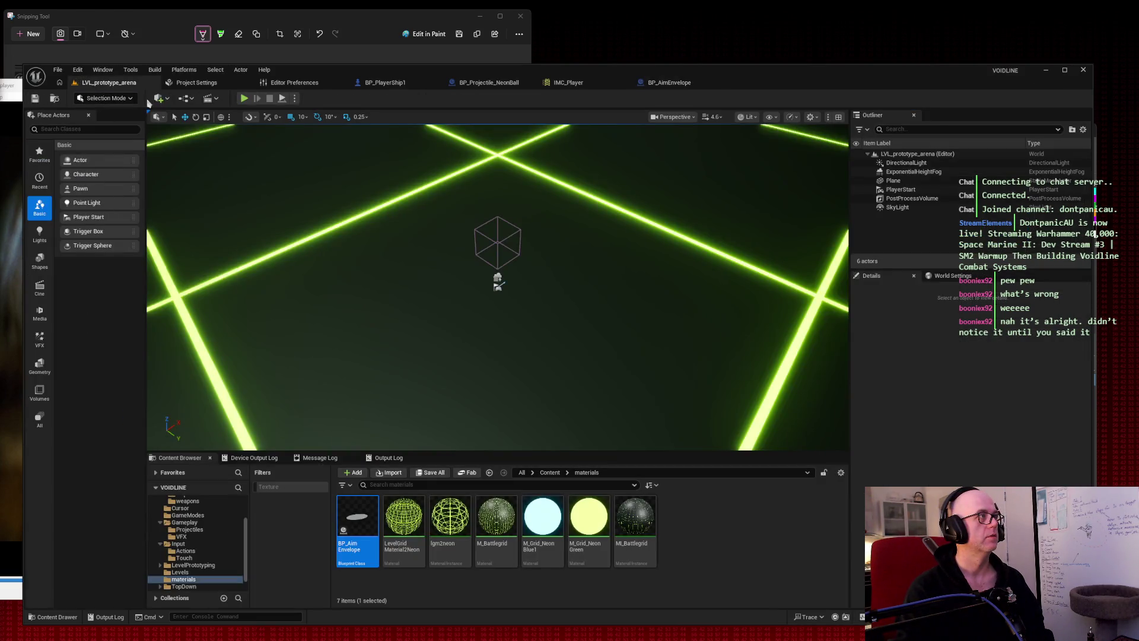
left_click(242, 99)
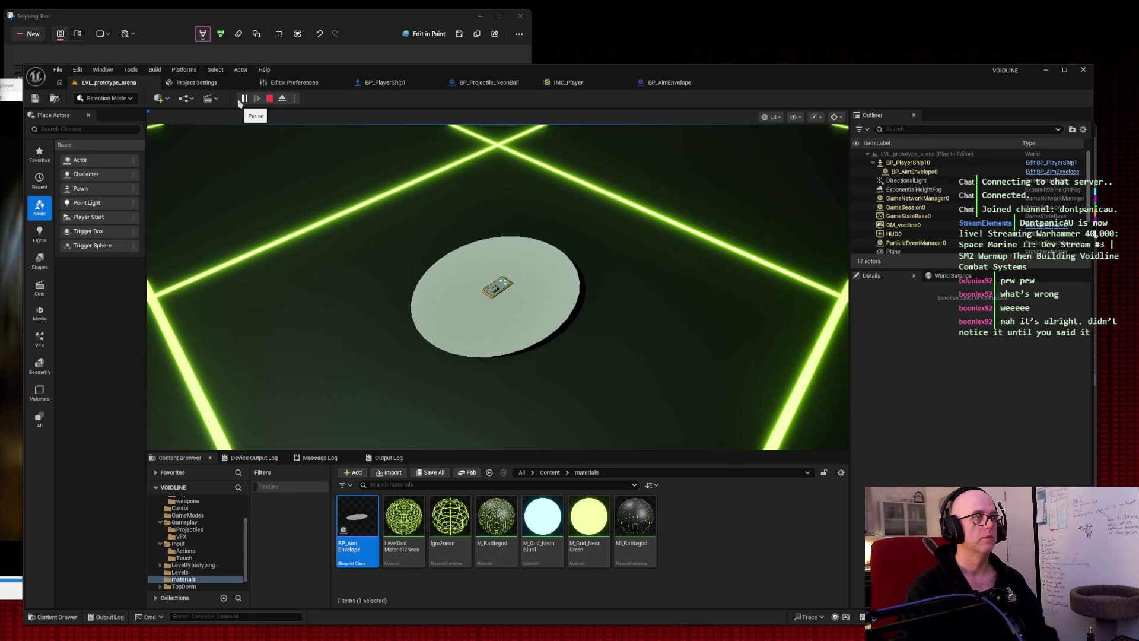
key("Escape")
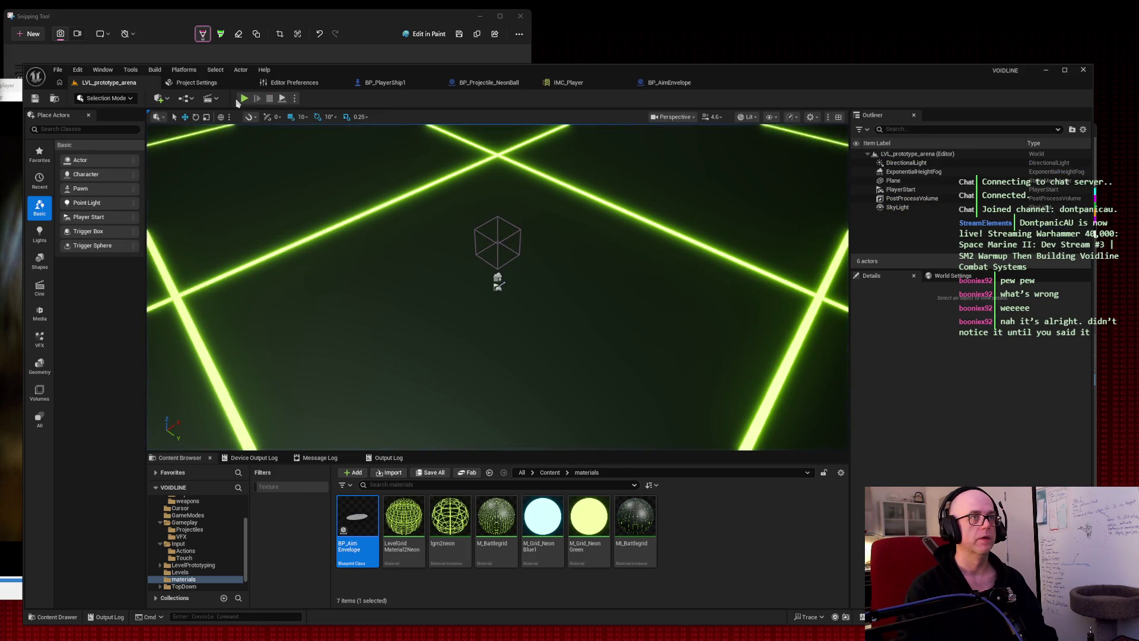
left_click(669, 82)
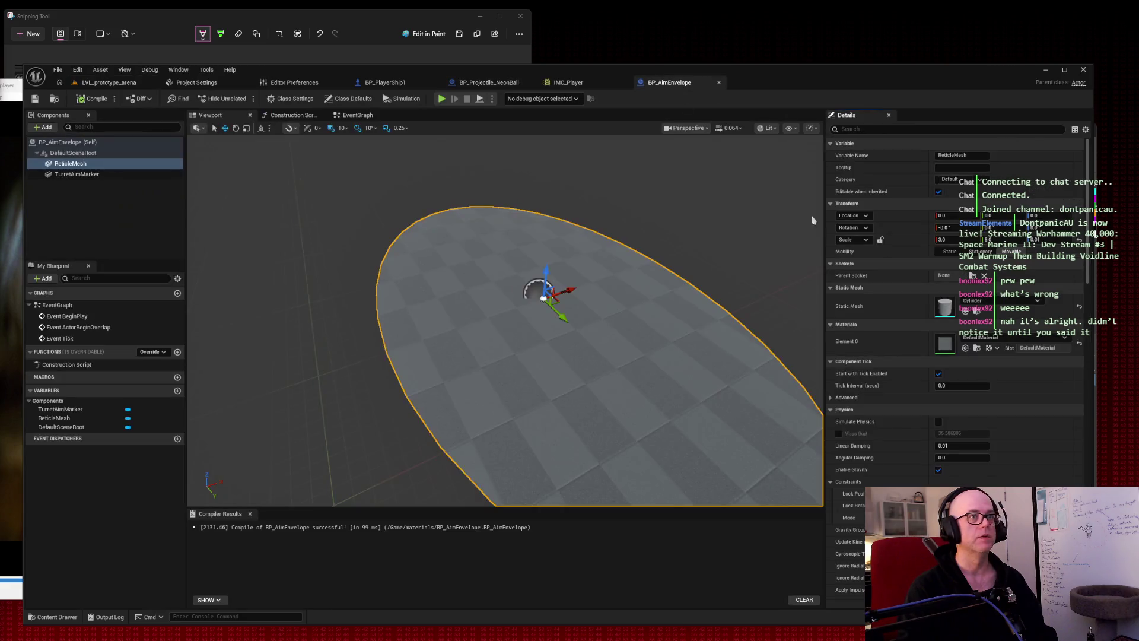
Shrink the reticle X scale to 1.5, check it in play, and recompile.
left_click(949, 240)
type("1.5")
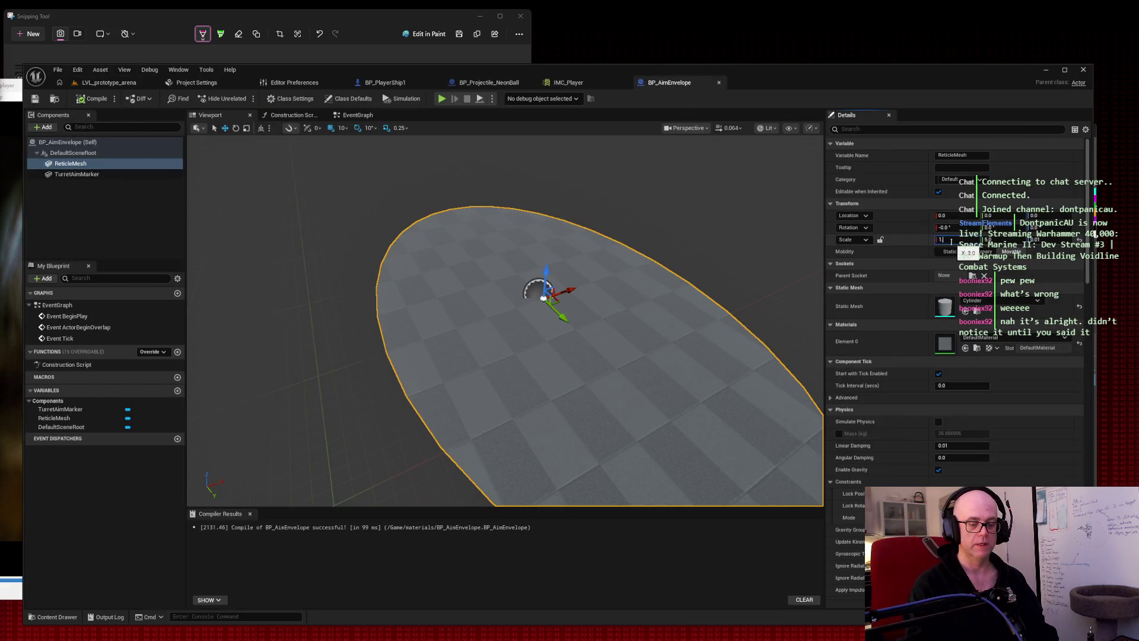
key("Tab")
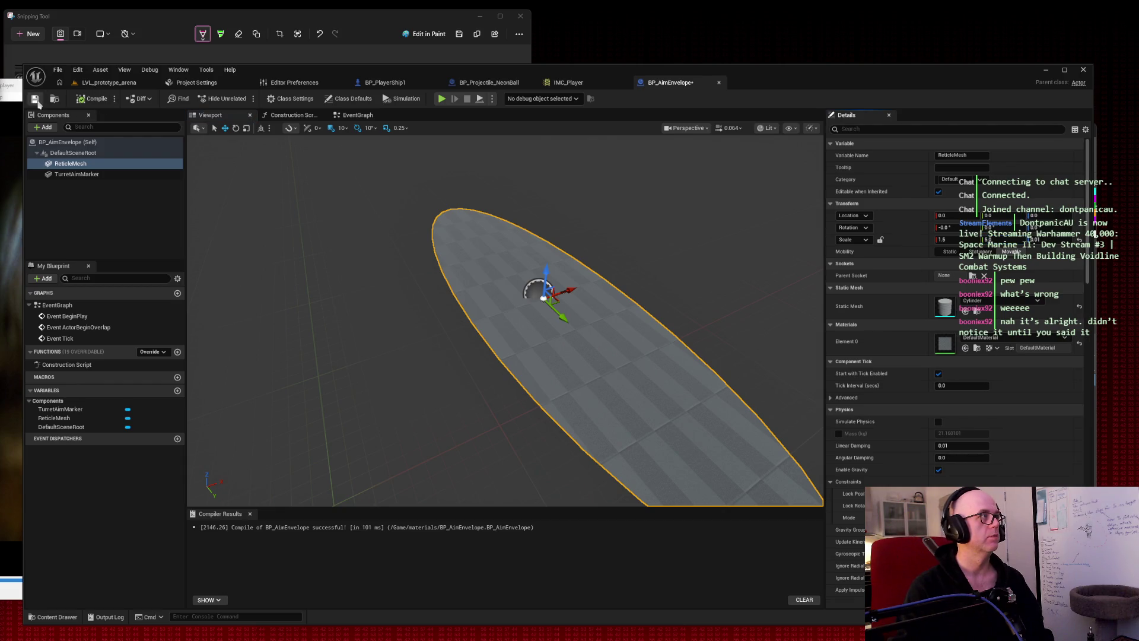
left_click(95, 85)
left_click(244, 98)
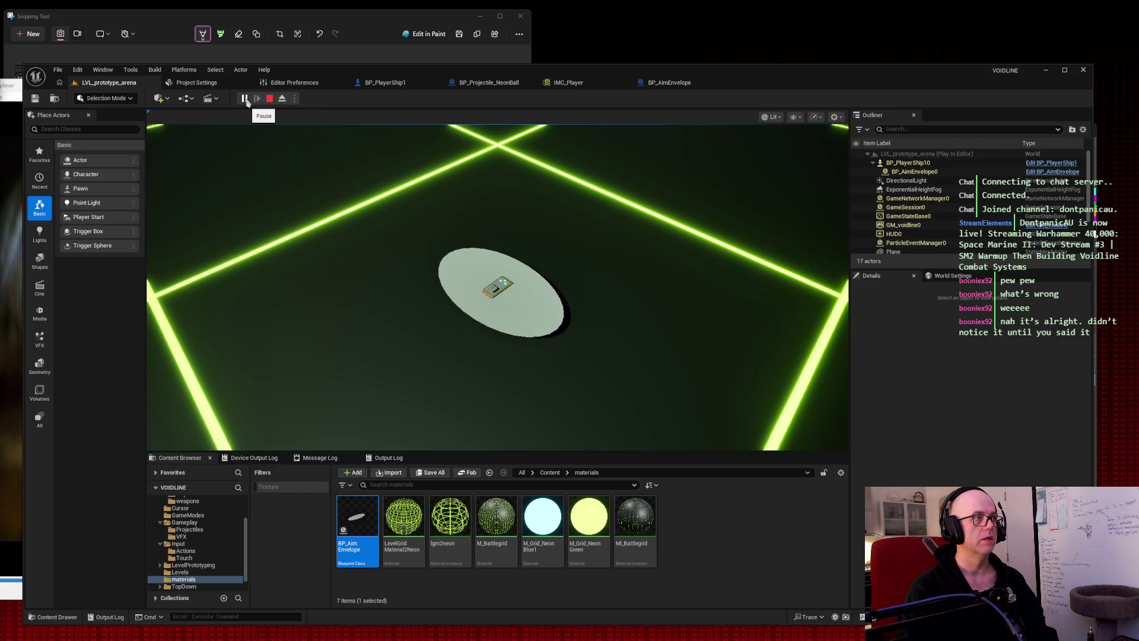
key("Escape")
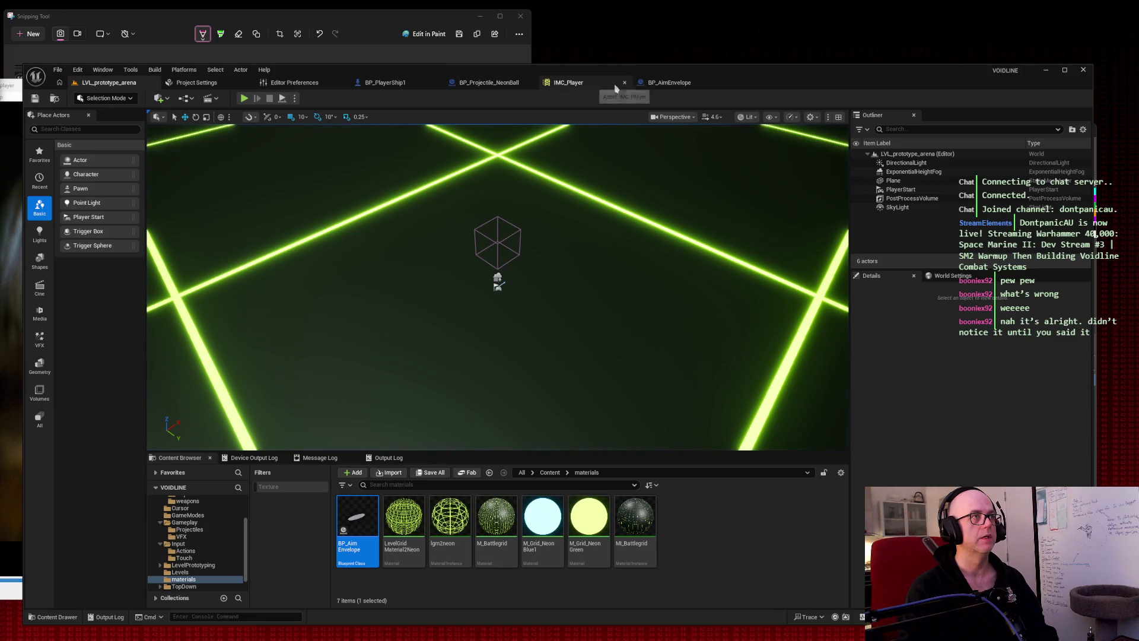
left_click(669, 83)
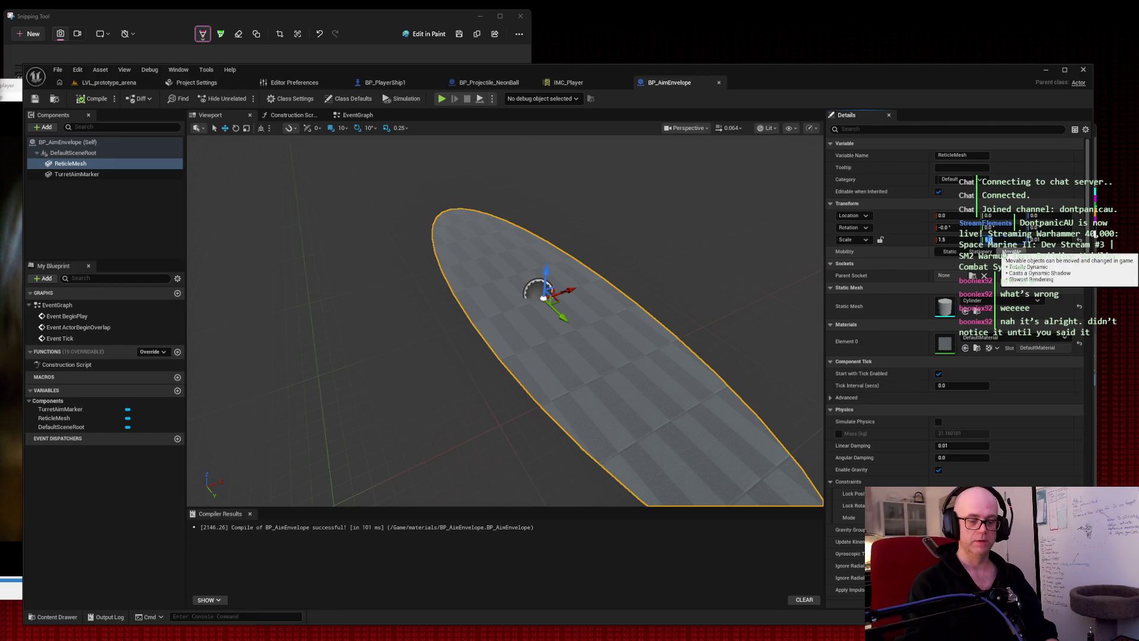
key("Return")
left_click(94, 98)
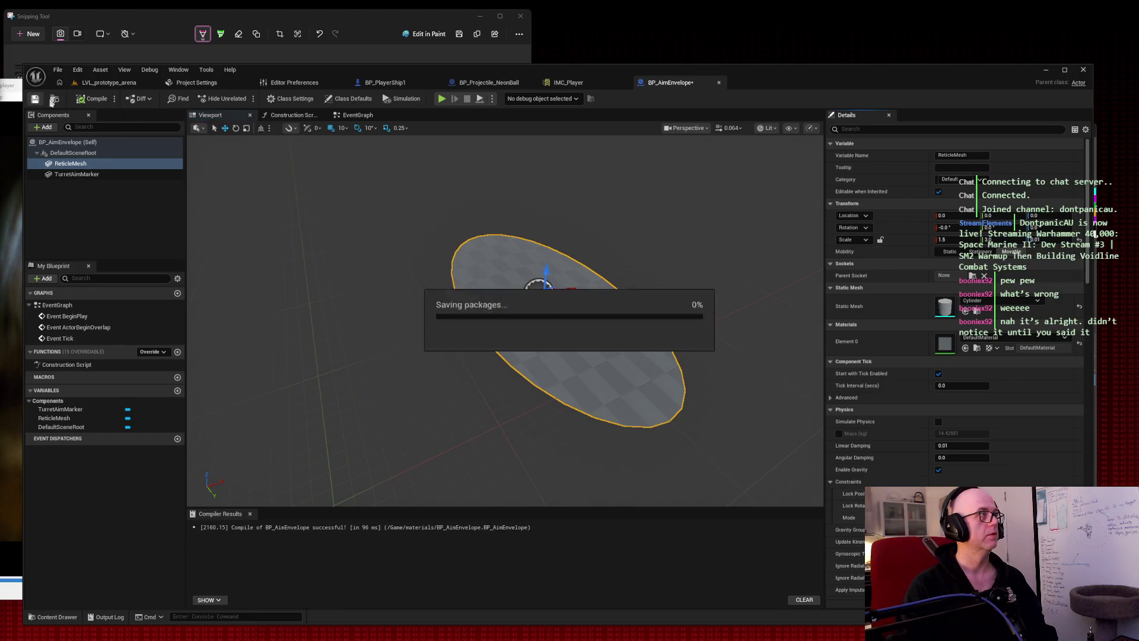
Save the resized reticle, play-test it around the ship, and reopen BP_AimEnvelope.
left_click(109, 83)
left_click(243, 98)
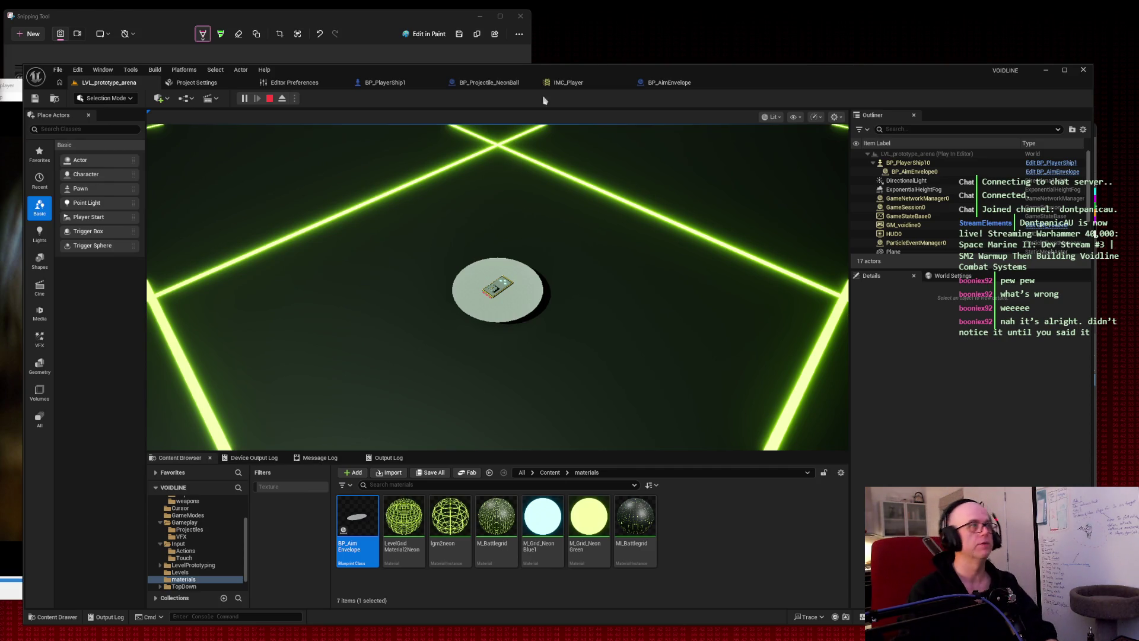
left_click(672, 86)
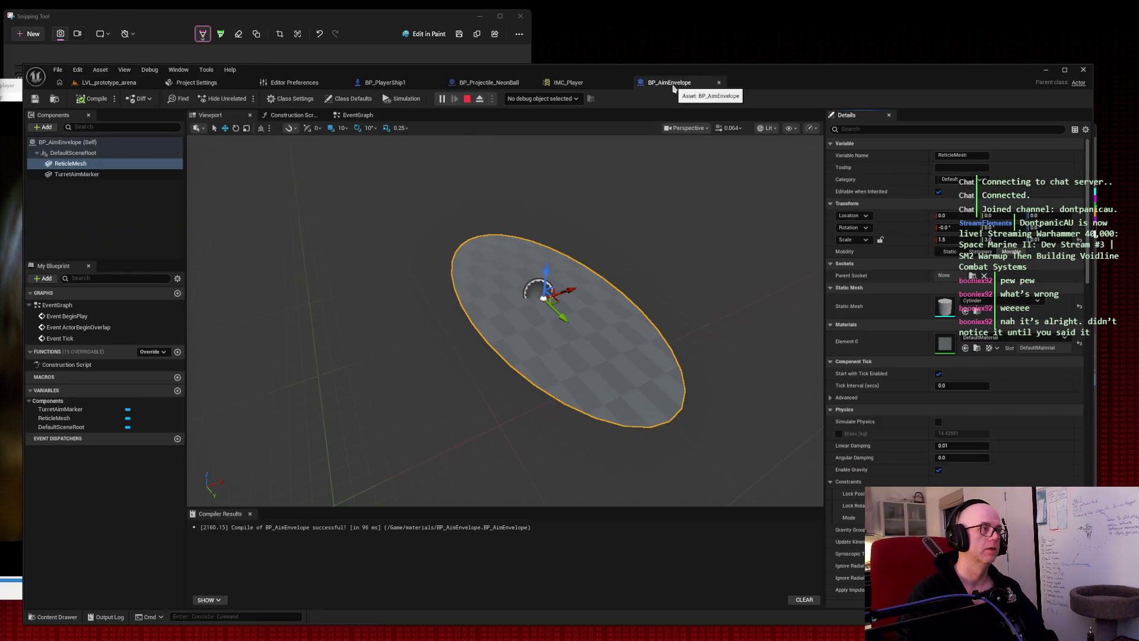
Move TurretAimMarker out to Location X 70, compile and save, and stop the running play session.
left_click(88, 177)
mouse_move(565, 292)
left_mouse_down()
mouse_move(639, 268)
mouse_move(610, 270)
mouse_move(584, 246)
mouse_move(668, 243)
left_mouse_up()
scroll(611, 269, "up", 3)
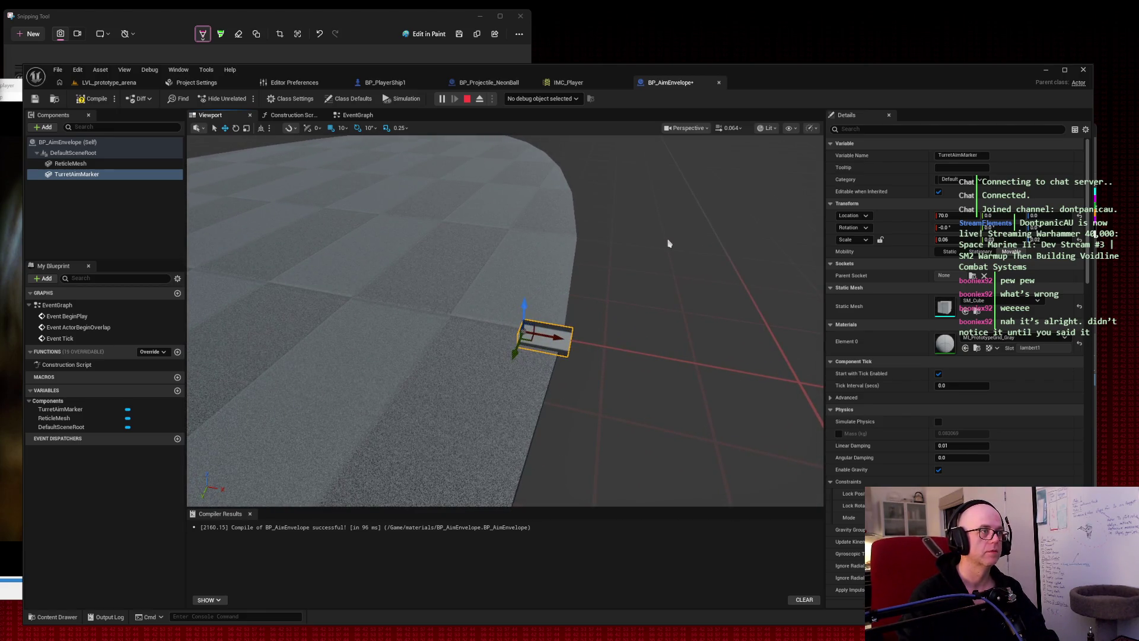
left_click(91, 98)
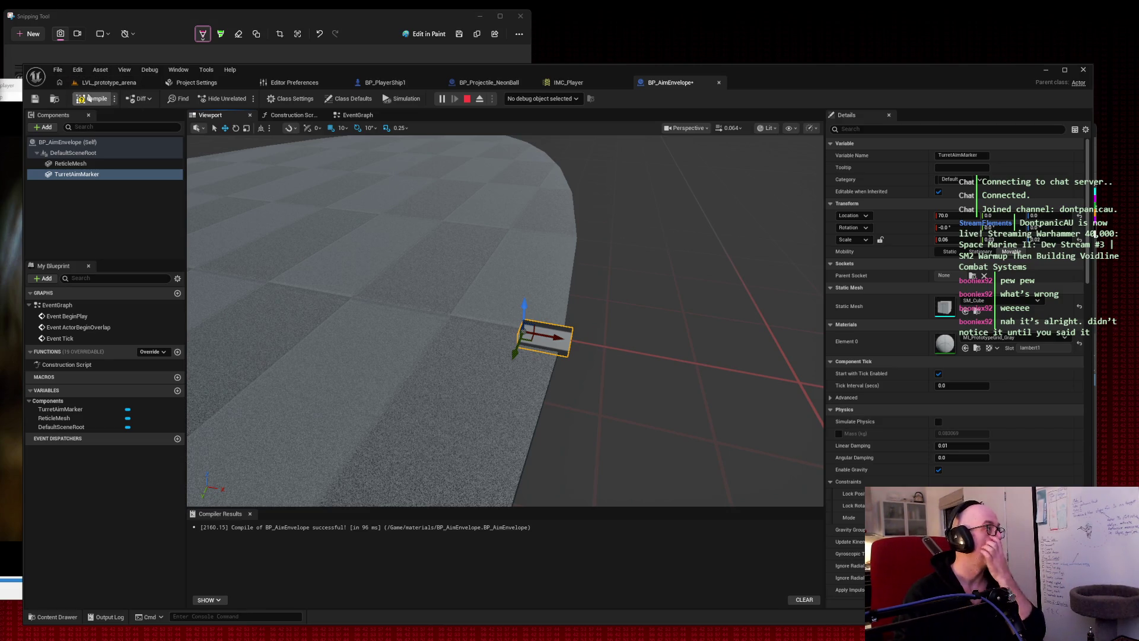
left_click(35, 99)
left_click(104, 83)
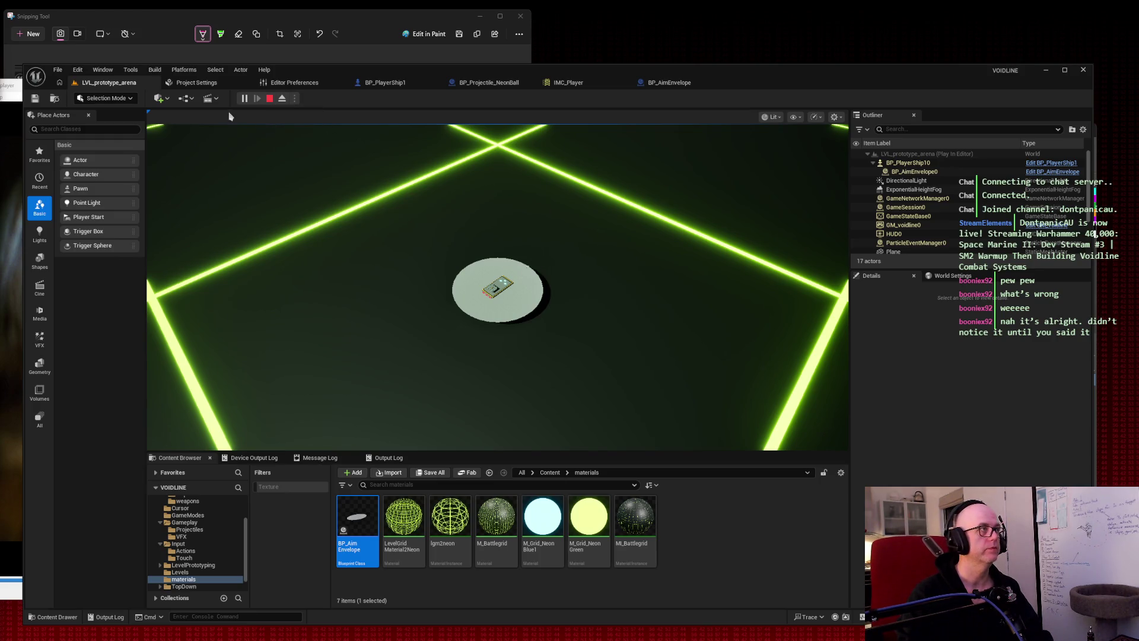
left_click(270, 99)
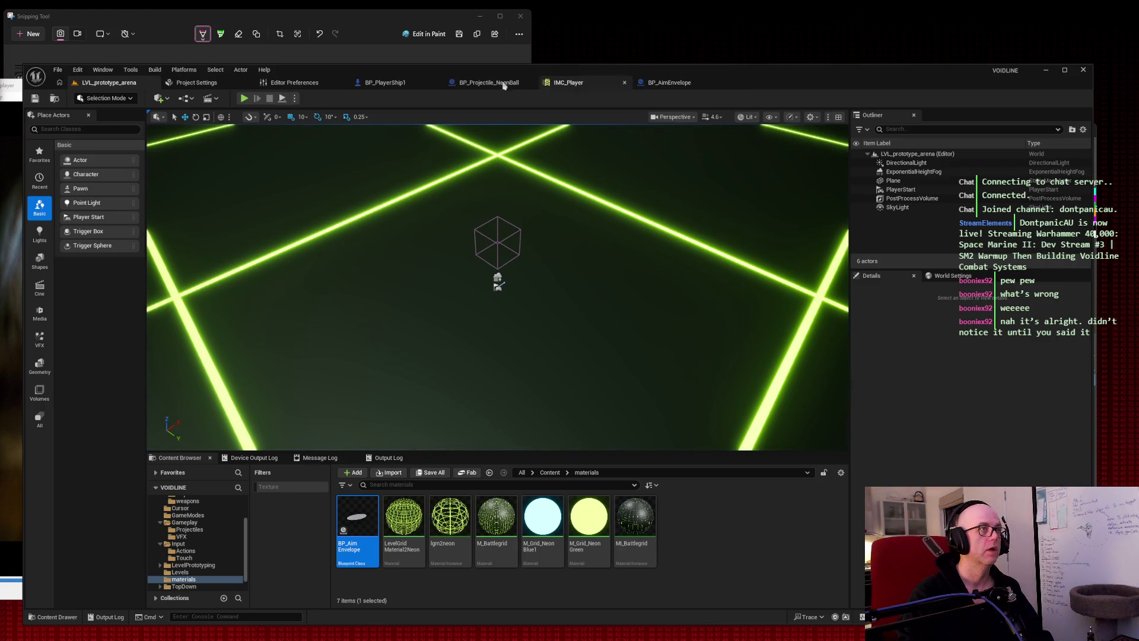
Play-test the arena firing projectiles, then return to BP_AimEnvelope.
left_click(244, 97)
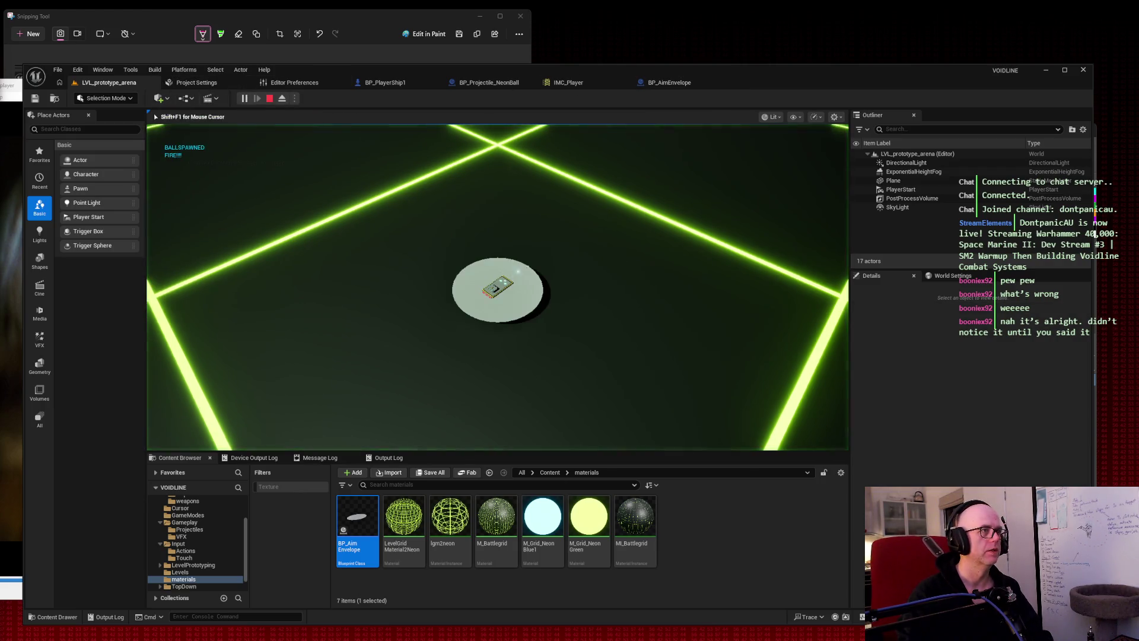
left_click(593, 297)
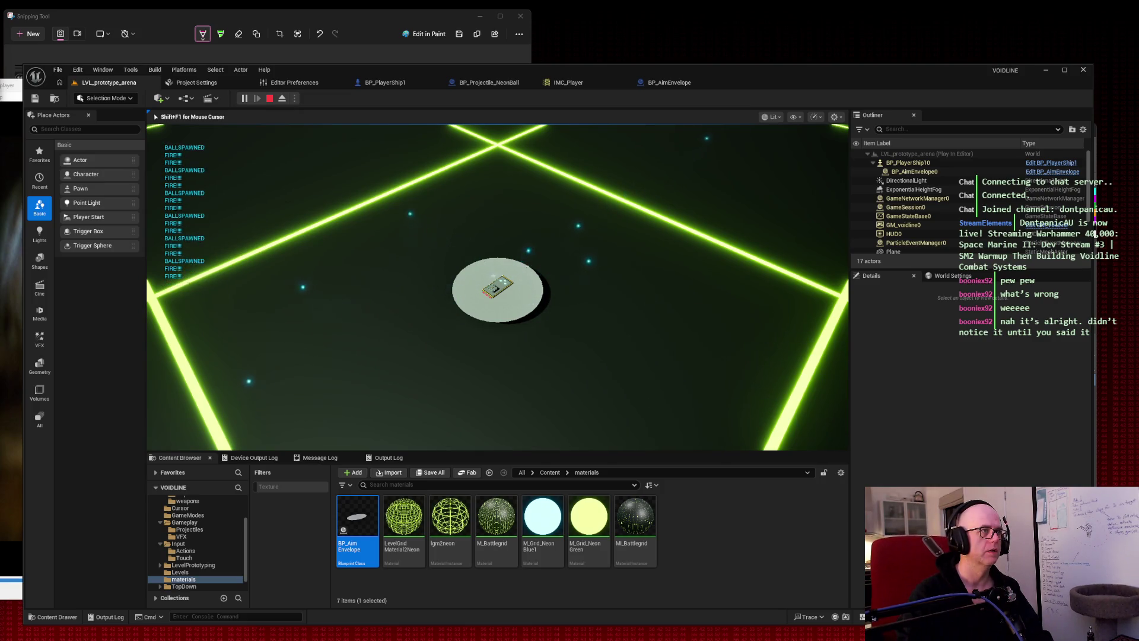
key("Escape")
left_click(671, 83)
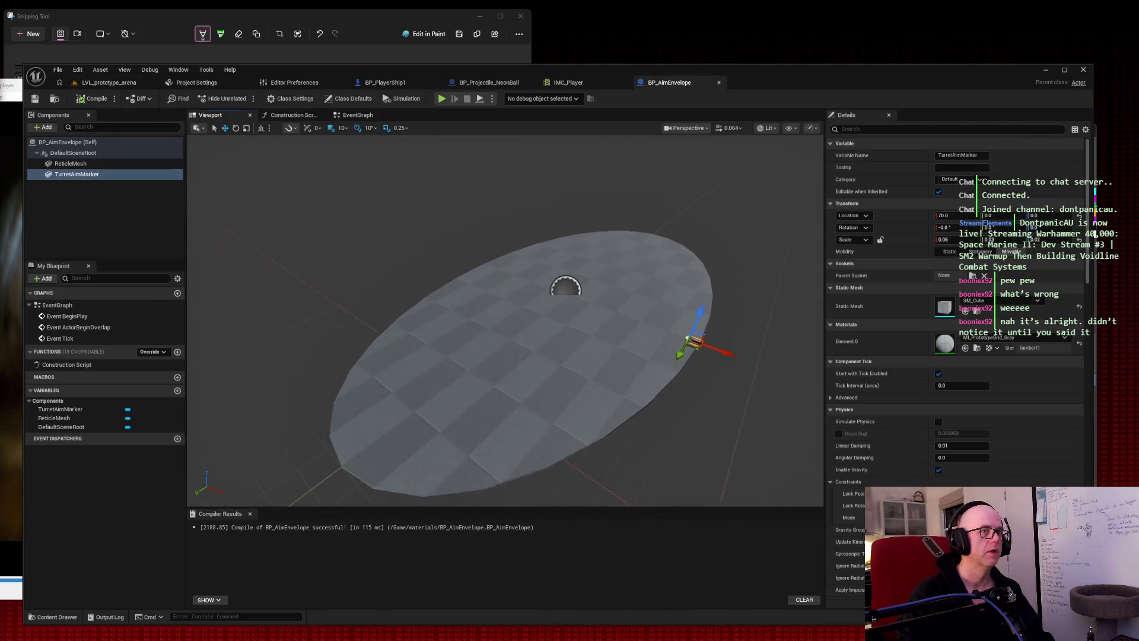
Run another play test, return to BP_AimEnvelope, and start a screenshot of the editor window.
left_click(95, 83)
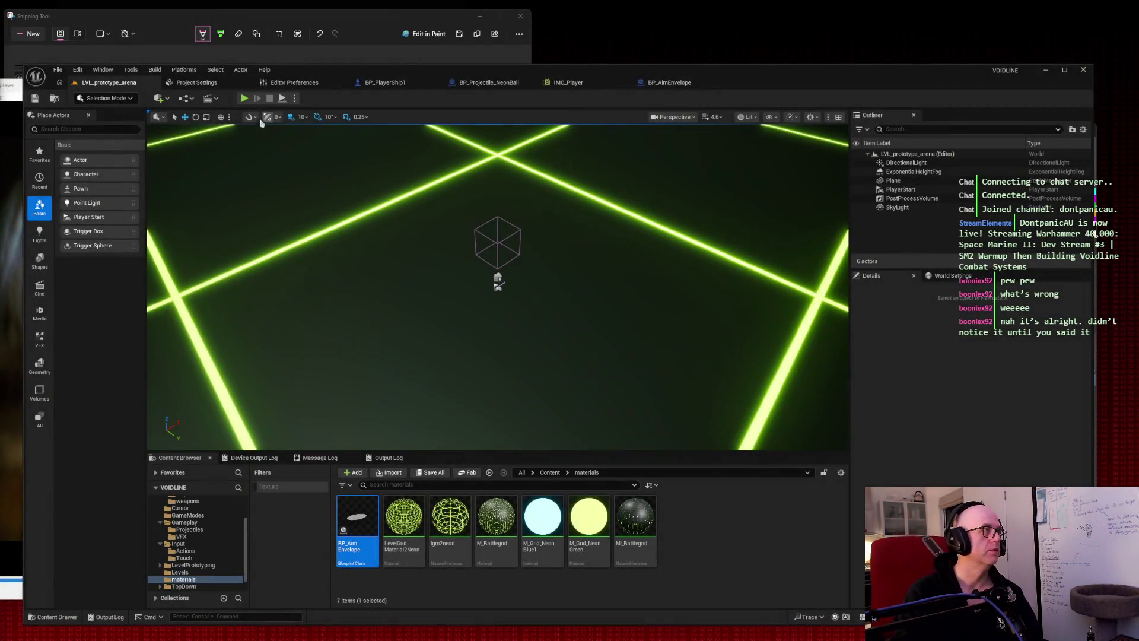
left_click(244, 99)
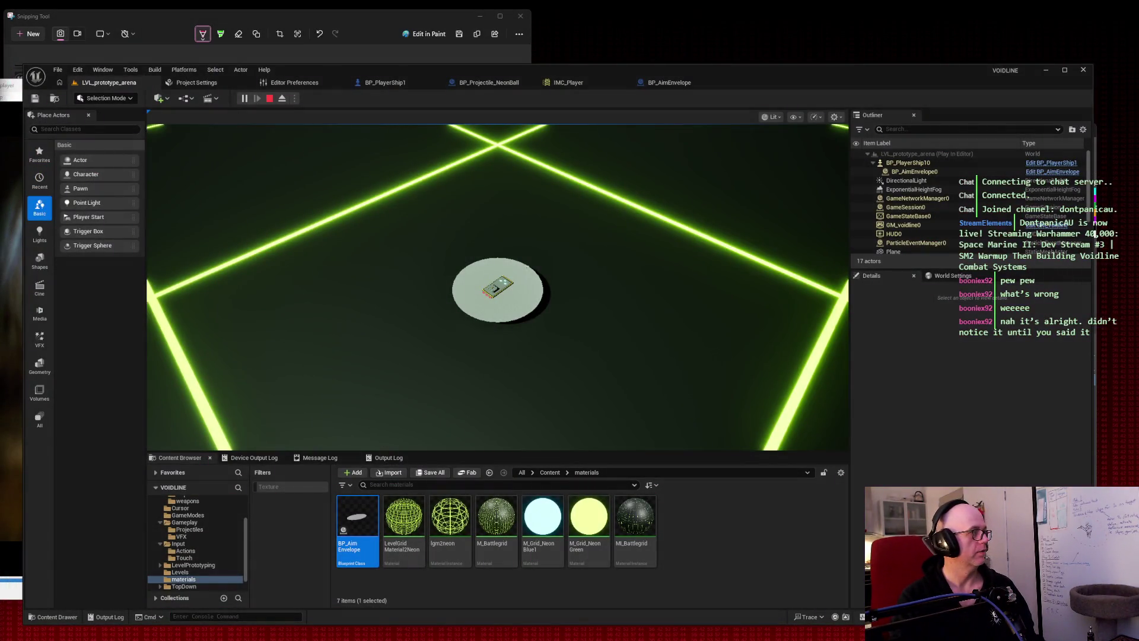
key("Escape")
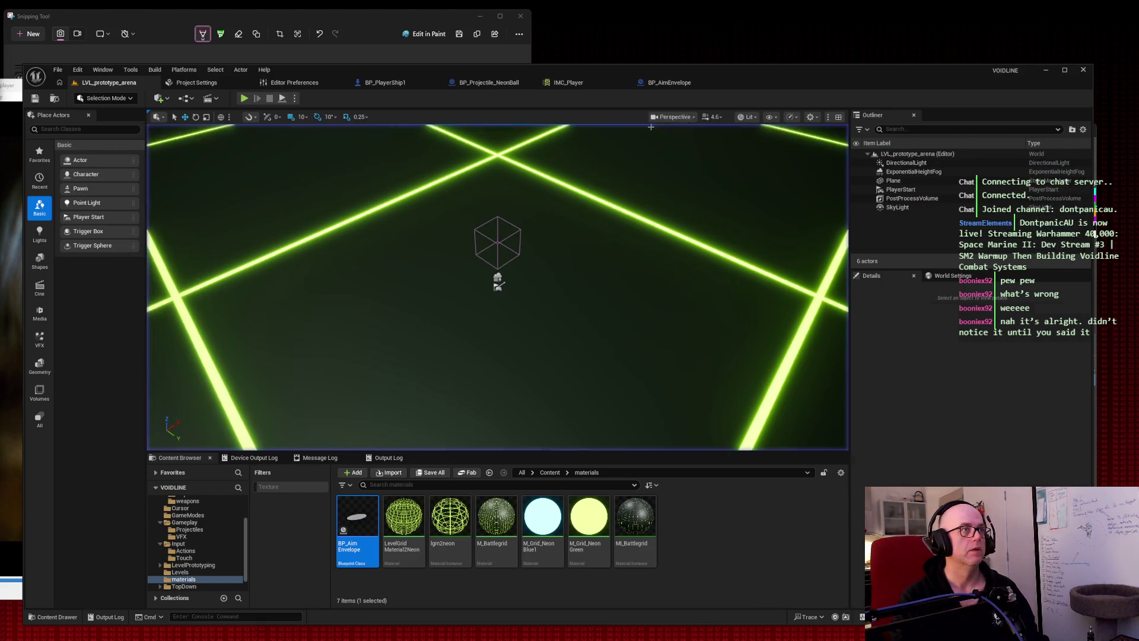
left_click(667, 83)
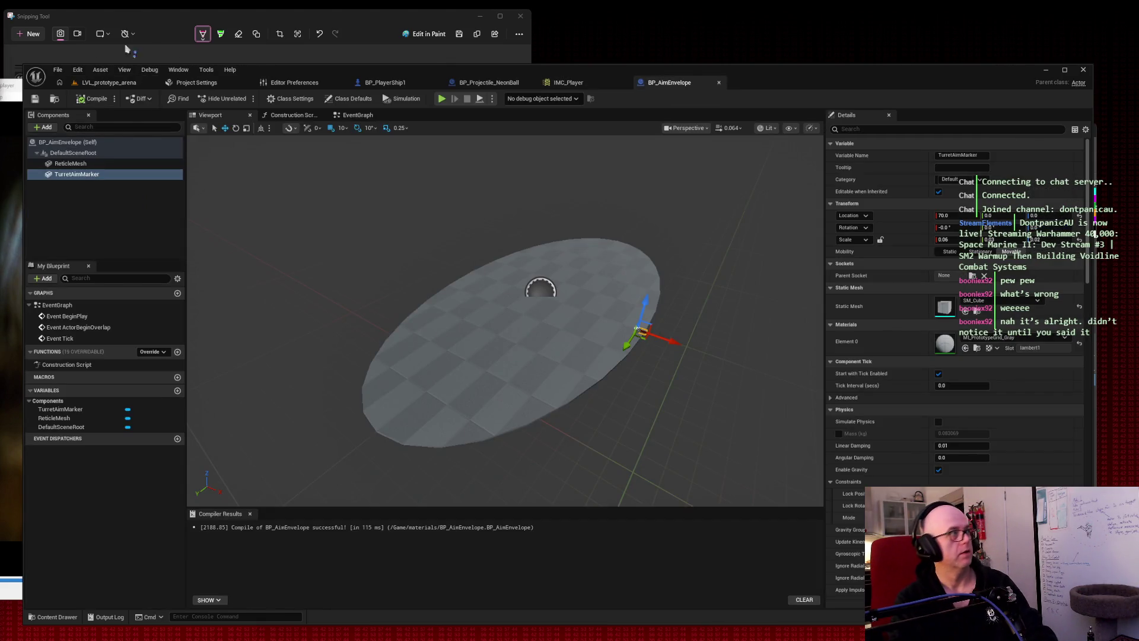
left_click(28, 33)
mouse_move(14, 49)
left_mouse_down()
mouse_move(1103, 598)
mouse_move(1120, 631)
left_mouse_up()
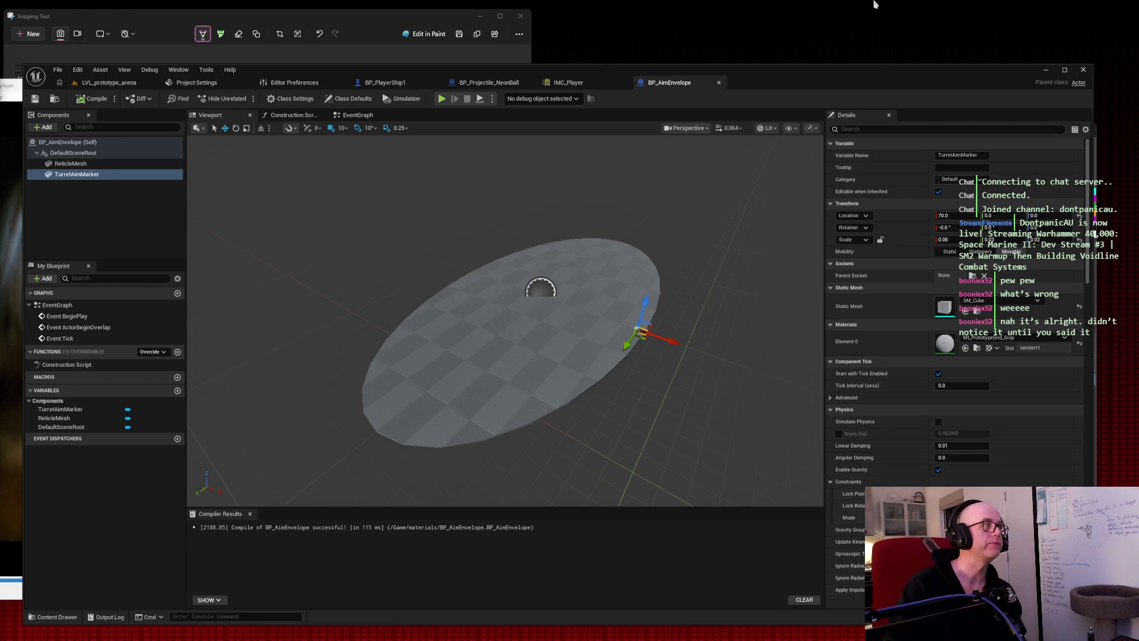
Close the Snipping Tool, leaving BP_AimEnvelope with the marker at the disc's edge.
left_click(520, 16)
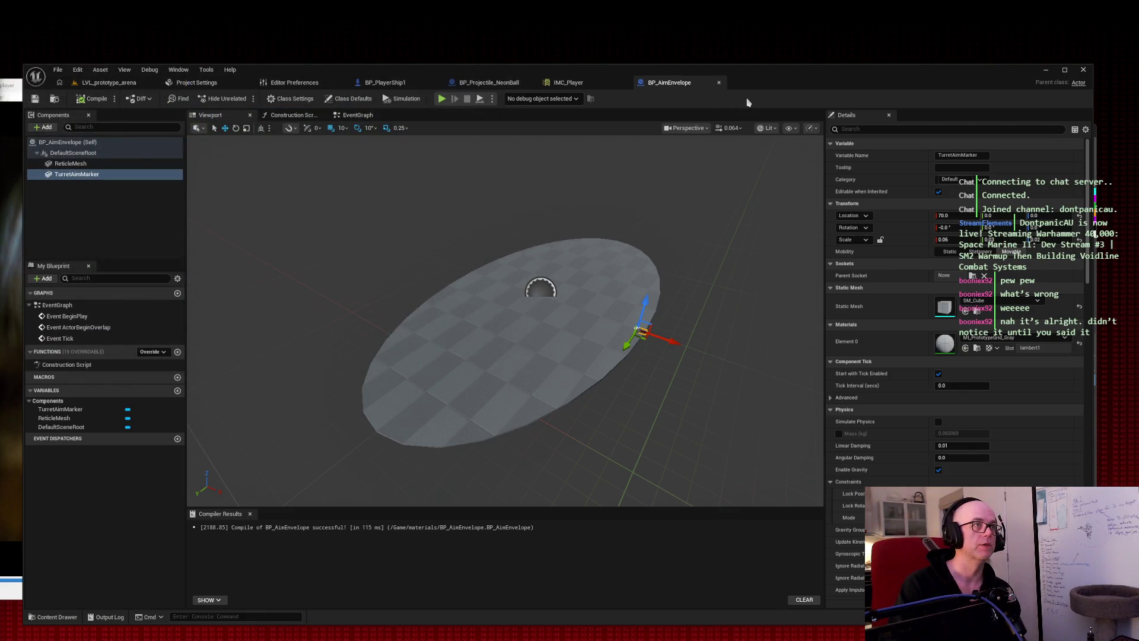